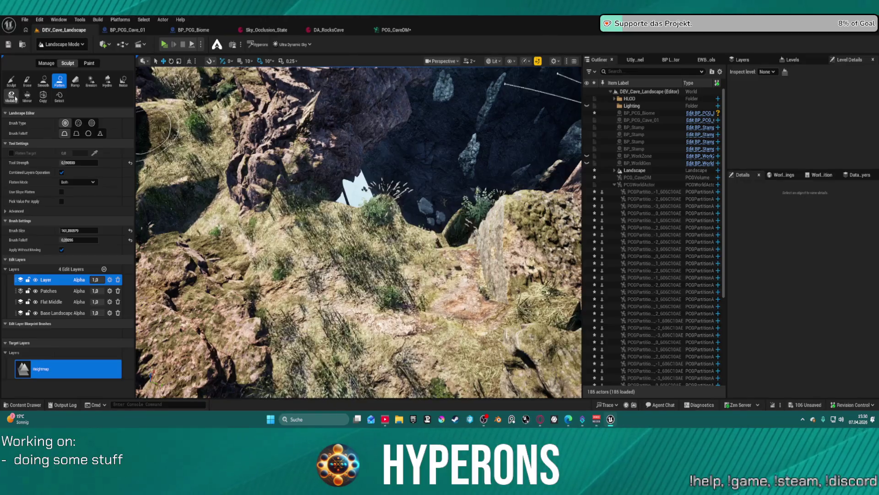
On the Flat Middle layer, paint a landscape hole near the cave and restore most of it.
{"action": "left_click", "coordinate": [16, 97]}
{"action": "left_click", "coordinate": [51, 214]}
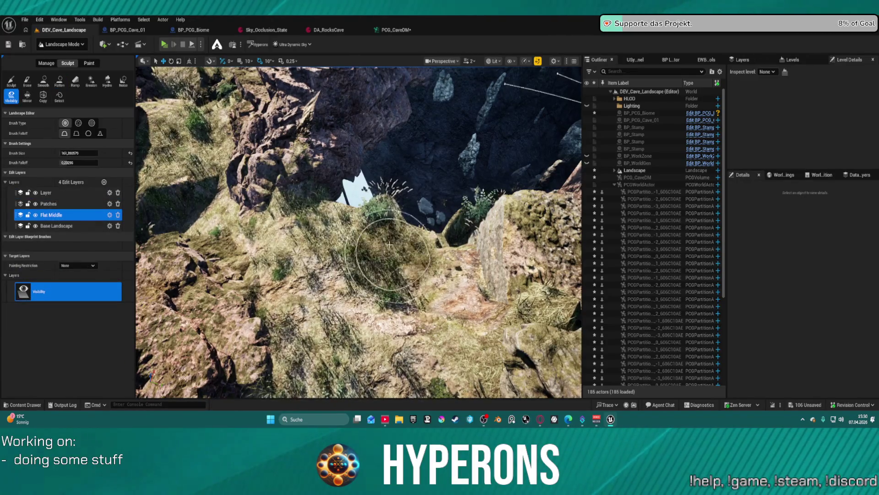
{"action": "left_click_drag", "start_coordinate": [389, 245], "coordinate": [355, 216]}
{"action": "left_click_drag", "start_coordinate": [387, 242], "coordinate": [358, 228]}
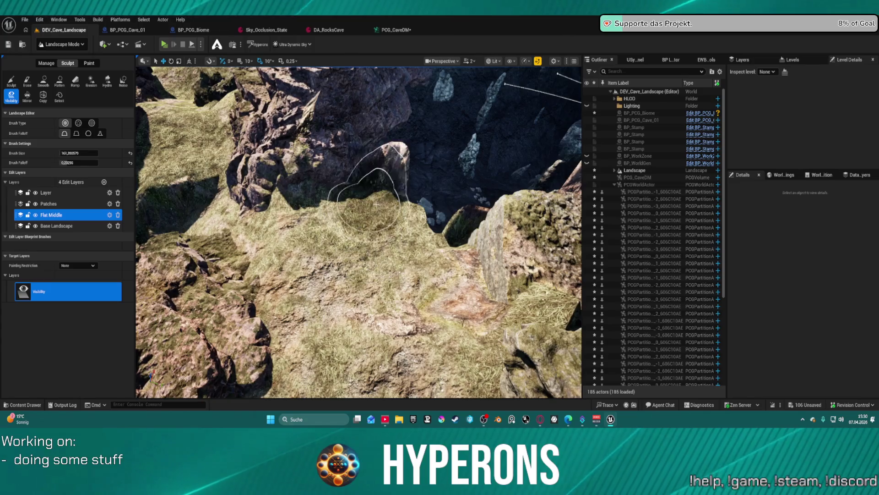
{"action": "left_click_drag", "start_coordinate": [414, 224], "coordinate": [381, 193]}
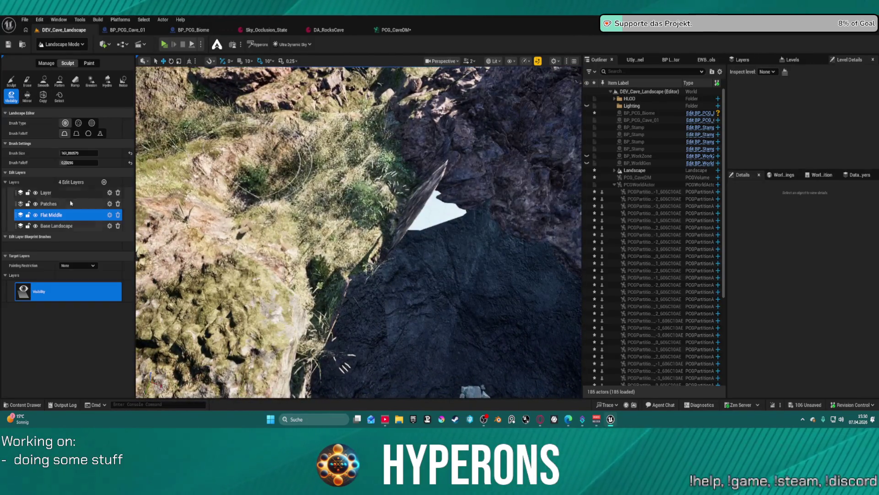
On Layer, sculpt the rock-and-grass edge at the cave opening, then flatten it.
{"action": "left_click", "coordinate": [46, 193]}
{"action": "left_click", "coordinate": [14, 84]}
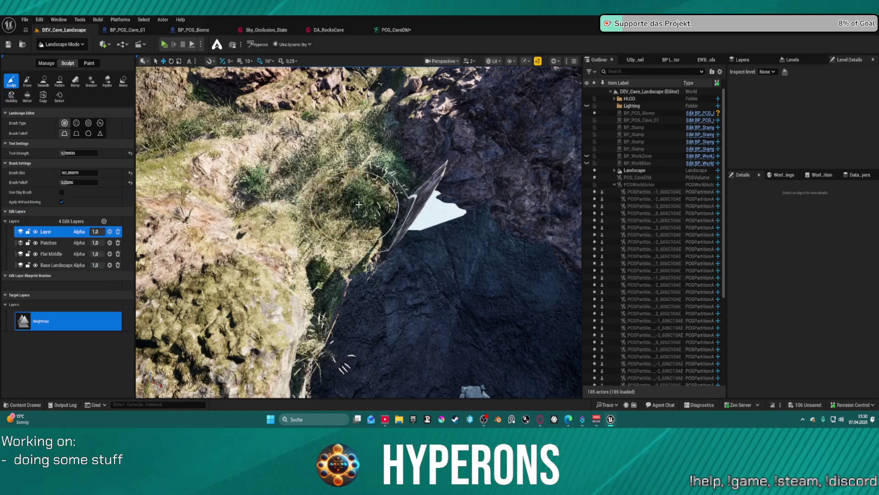
{"action": "left_click_drag", "start_coordinate": [399, 216], "coordinate": [431, 214]}
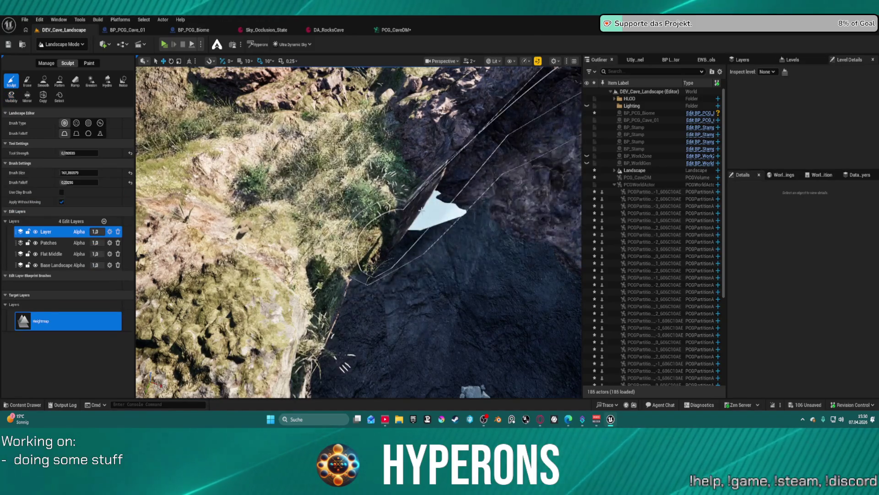
{"action": "left_click", "coordinate": [59, 82]}
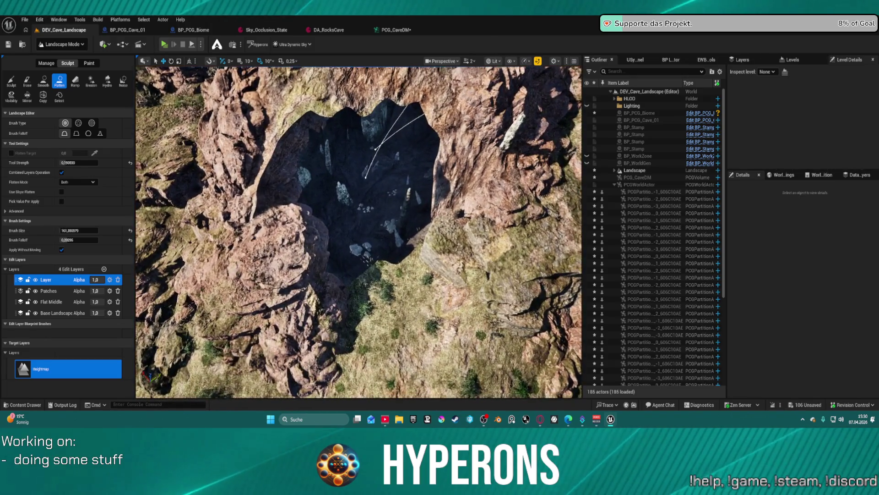
{"action": "scroll", "coordinate": [359, 233], "scroll_direction": "up", "scroll_amount": 3}
{"action": "scroll", "coordinate": [359, 232], "scroll_direction": "up", "scroll_amount": 5}
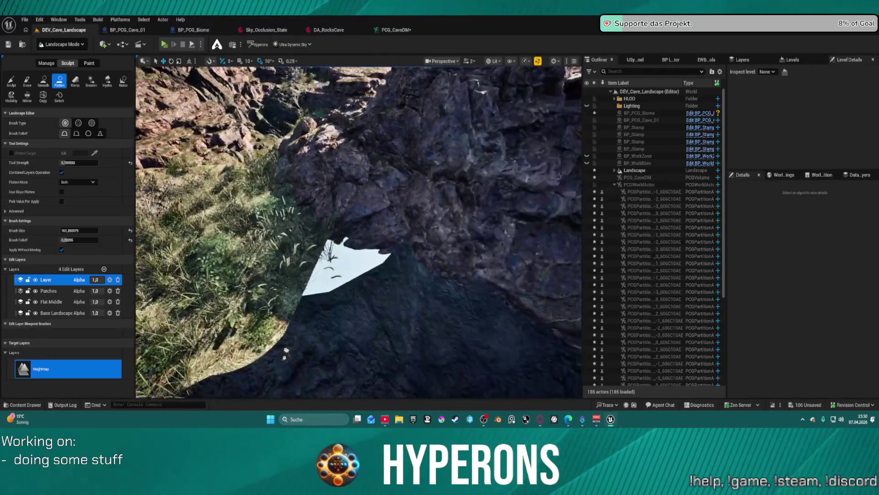
{"action": "scroll", "coordinate": [359, 232], "scroll_direction": "down", "scroll_amount": 5}
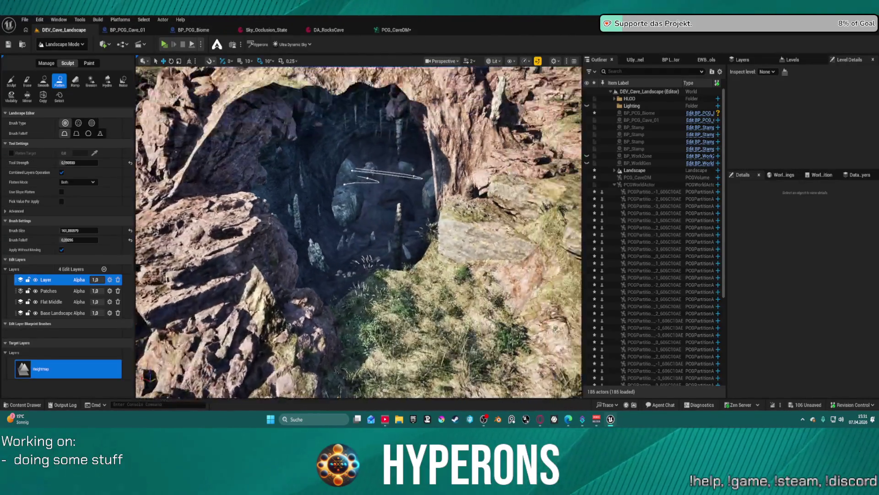
{"action": "scroll", "coordinate": [359, 232], "scroll_direction": "up", "scroll_amount": 4}
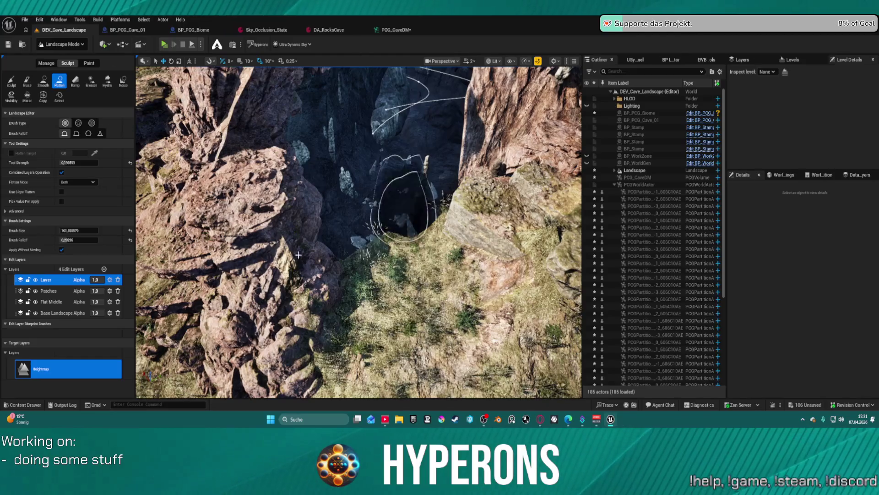
Switch to Selection mode and locate DA_RocksCave's Sides Meshes Index [1] mesh in the assets.
{"action": "left_click", "coordinate": [60, 44]}
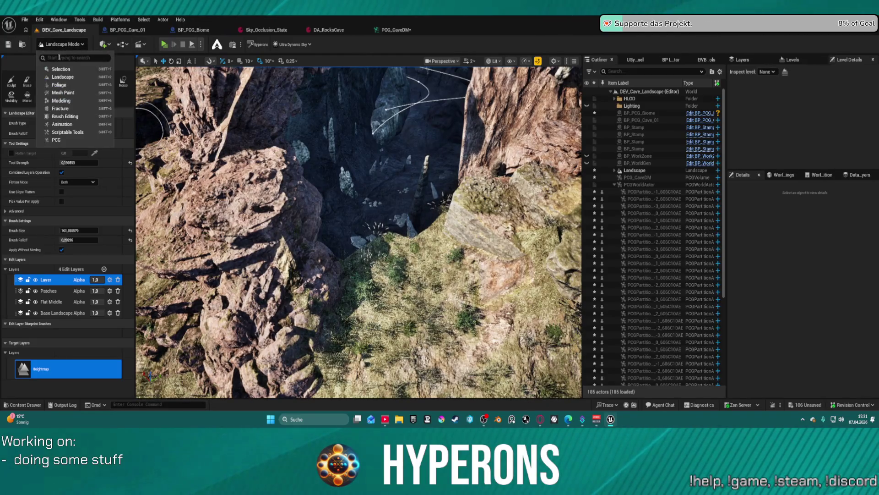
{"action": "left_click", "coordinate": [61, 70]}
{"action": "left_click", "coordinate": [322, 31]}
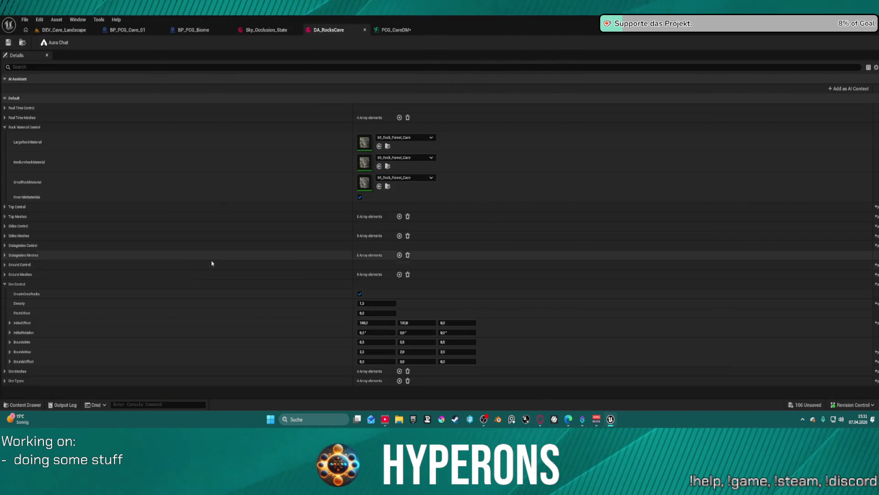
{"action": "left_click", "coordinate": [7, 235]}
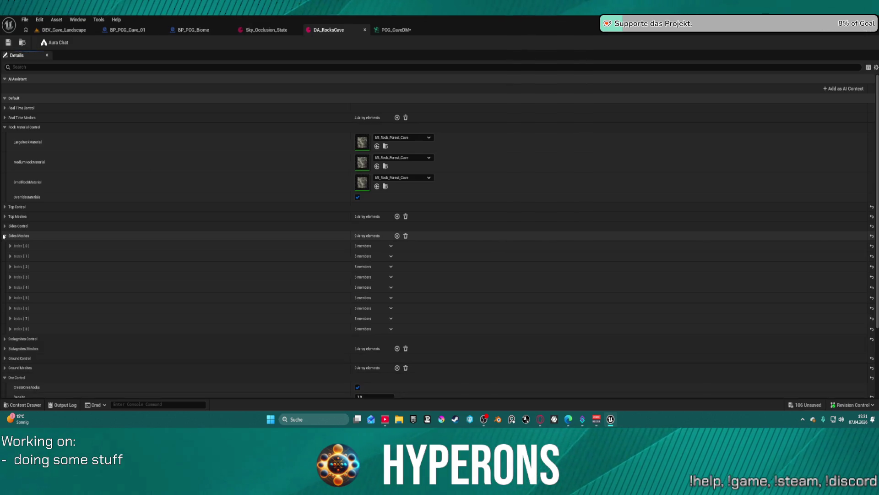
{"action": "left_click", "coordinate": [15, 259]}
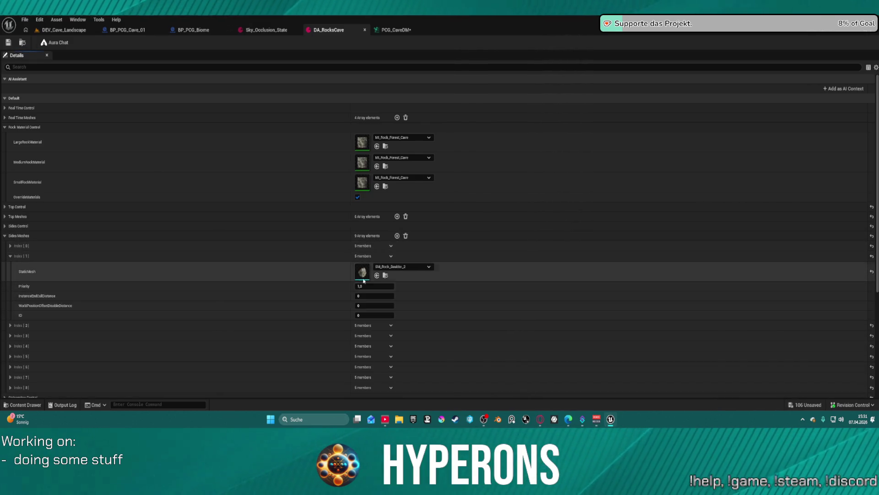
{"action": "left_click", "coordinate": [386, 275]}
Back in DEV_Cave_Landscape, place a test SM_Rock_Boulder_2 boulder near the cave.
{"action": "left_click", "coordinate": [64, 29]}
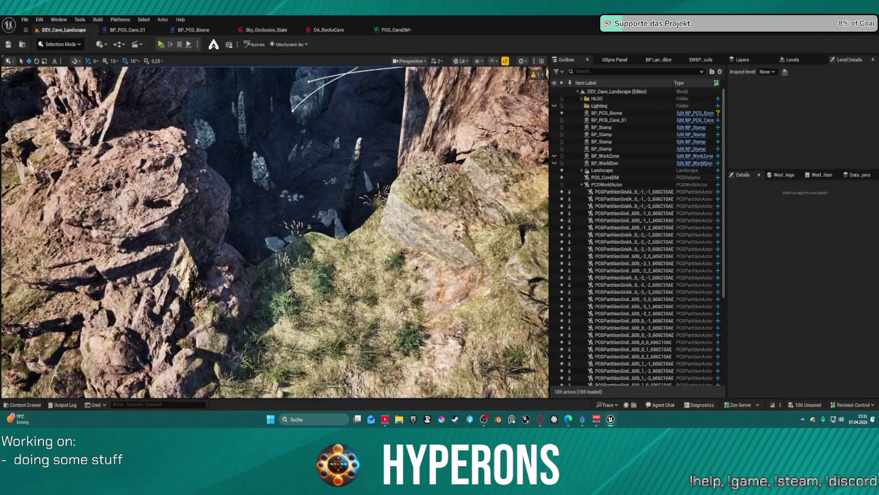
{"action": "key", "text": "ctrl+space"}
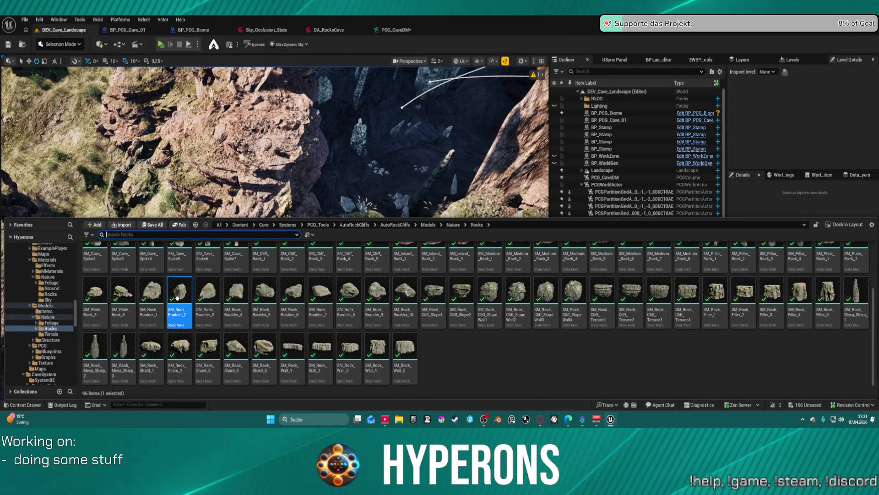
{"action": "mouse_move", "coordinate": [177, 298]}
{"action": "left_mouse_down"}
{"action": "mouse_move", "coordinate": [366, 196]}
{"action": "mouse_move", "coordinate": [361, 212]}
{"action": "left_mouse_up"}
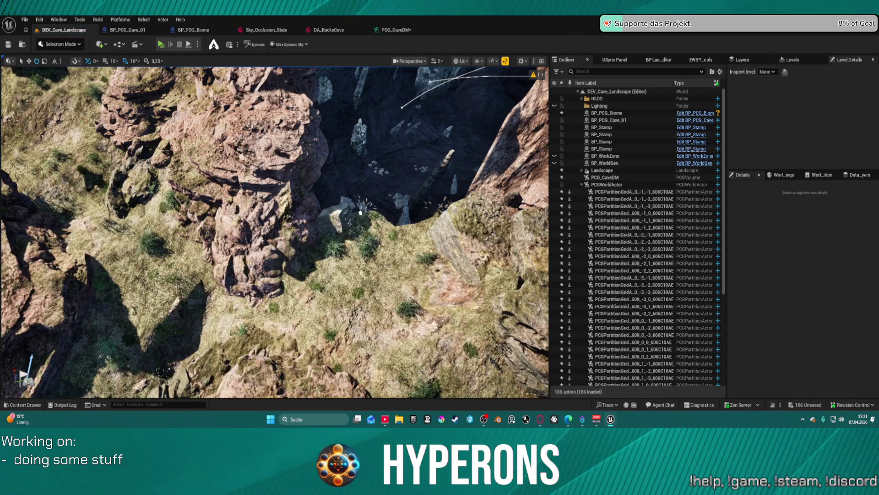
{"action": "left_click", "coordinate": [339, 223]}
{"action": "key", "text": "ctrl+space"}
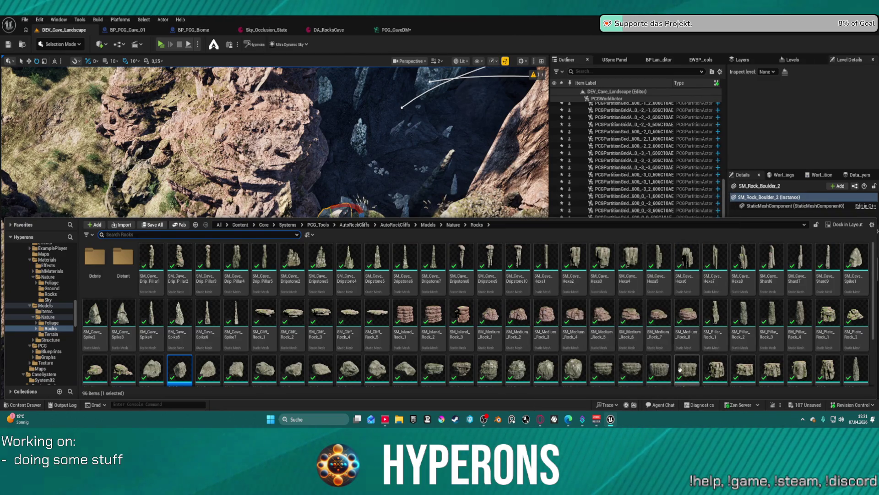
{"action": "key", "text": "ctrl+space"}
{"action": "key", "text": "f"}
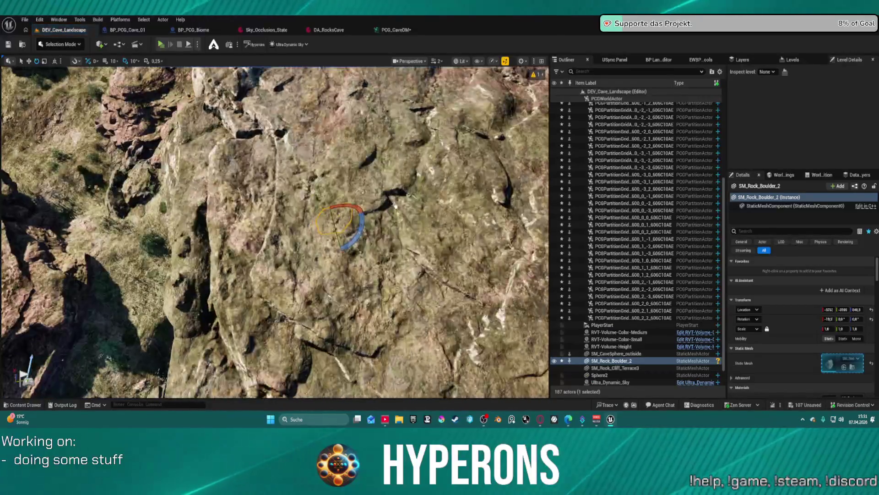
Drop SM_Rock_Cliff_Terrace3 to the ground and remove the test boulder.
{"action": "left_click", "coordinate": [359, 224]}
{"action": "key", "text": "End"}
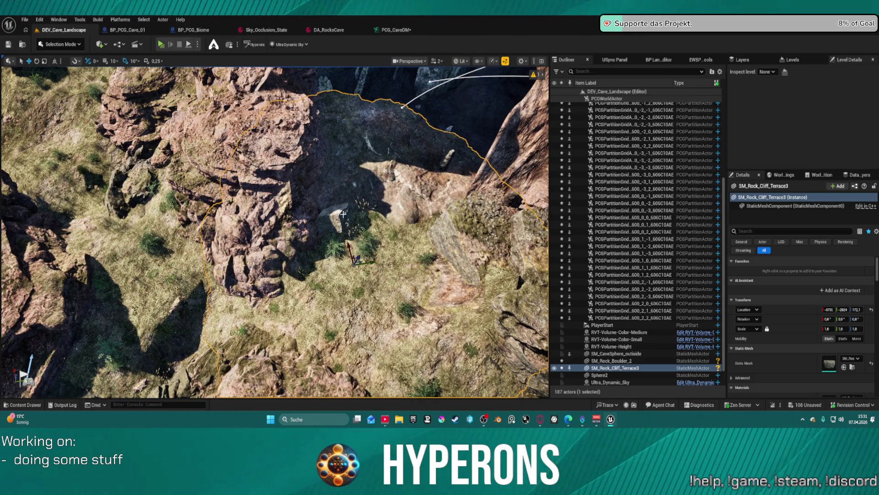
{"action": "left_click", "coordinate": [343, 214]}
{"action": "key", "text": "ctrl+z"}
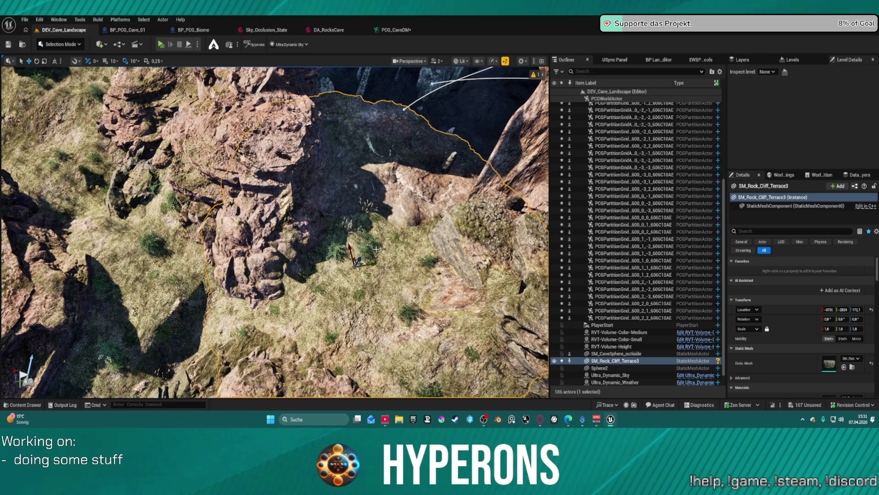
Shrink the cliff terrace rock and move it onto the cave rim.
{"action": "left_click_drag", "start_coordinate": [360, 264], "coordinate": [355, 271]}
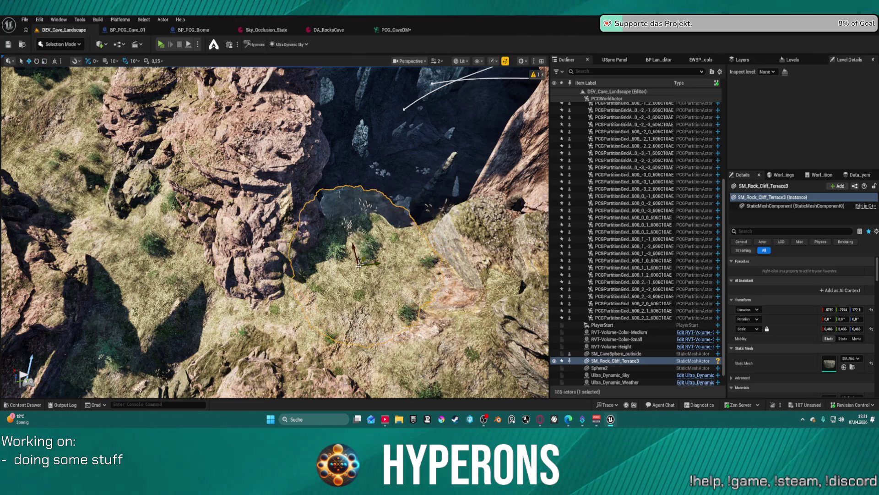
{"action": "mouse_move", "coordinate": [359, 265]}
{"action": "left_mouse_down"}
{"action": "mouse_move", "coordinate": [390, 271]}
{"action": "mouse_move", "coordinate": [390, 227]}
{"action": "left_mouse_up"}
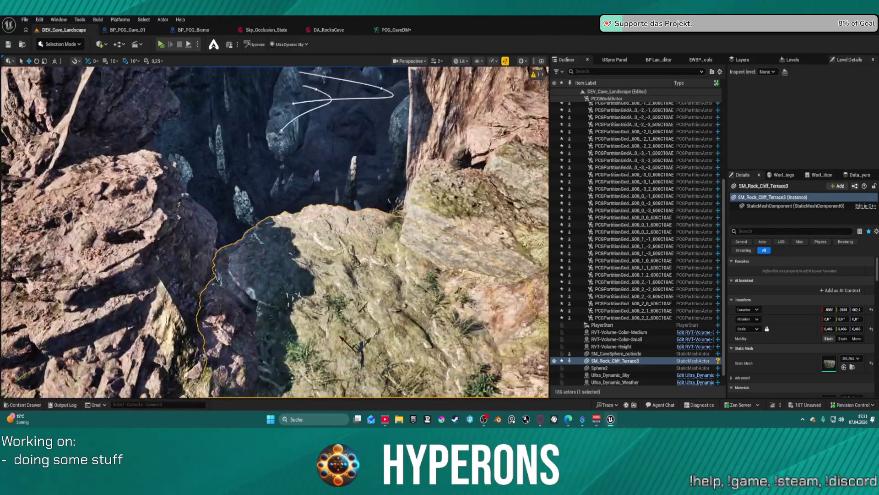
{"action": "left_click_drag", "start_coordinate": [333, 299], "coordinate": [333, 299]}
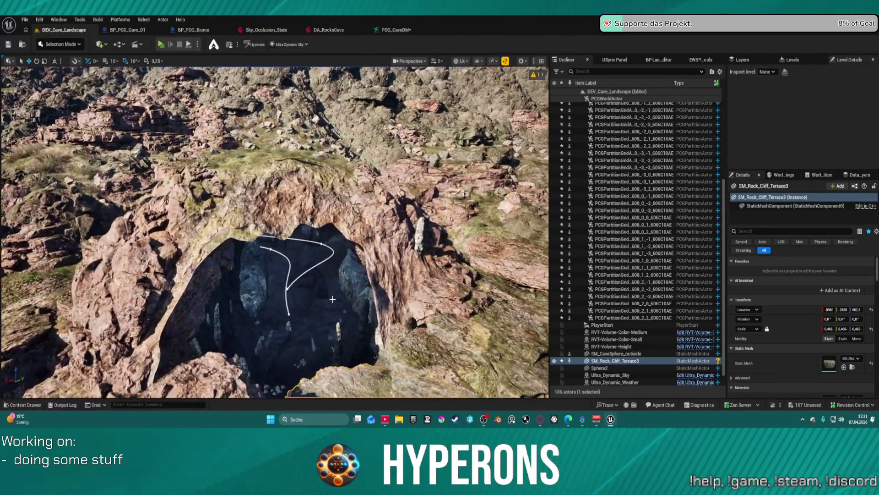
{"action": "key", "text": "ctrl+space"}
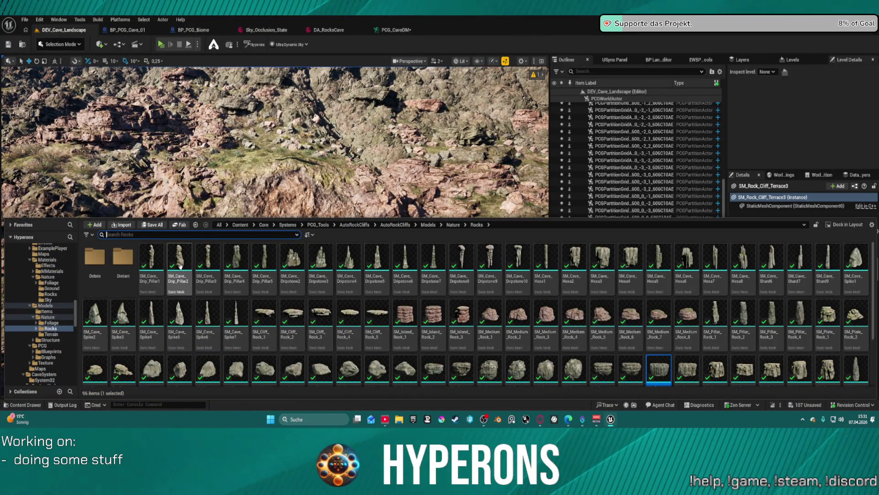
Place SM_Rock_Wall_3 at the cave and rotate it about 110 degrees.
{"action": "scroll", "coordinate": [206, 320], "scroll_direction": "down", "scroll_amount": 3}
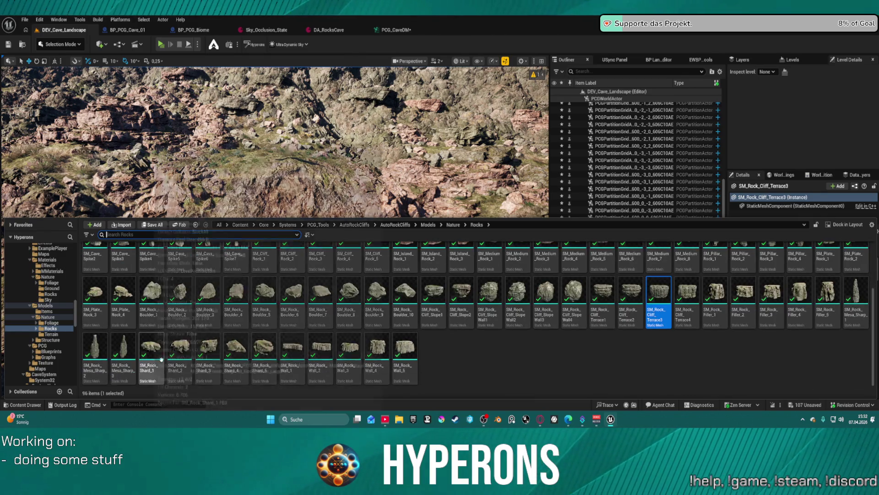
{"action": "left_click", "coordinate": [351, 347]}
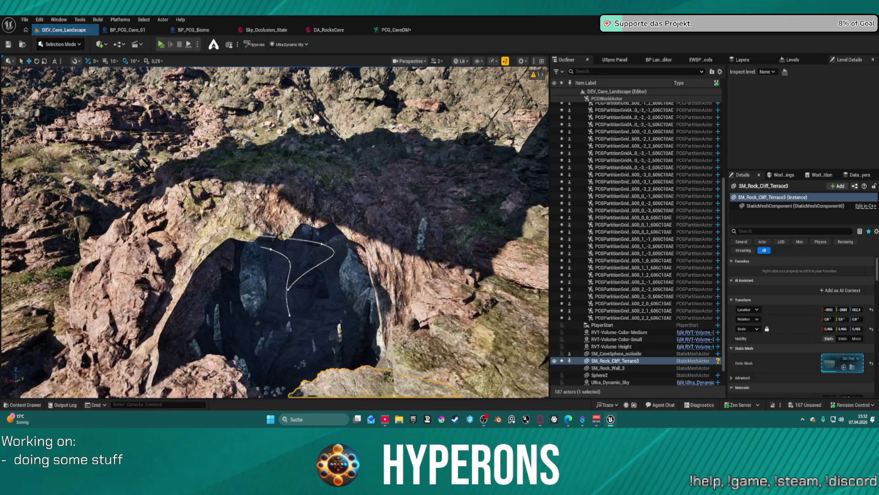
{"action": "left_click", "coordinate": [248, 238]}
{"action": "key", "text": "f"}
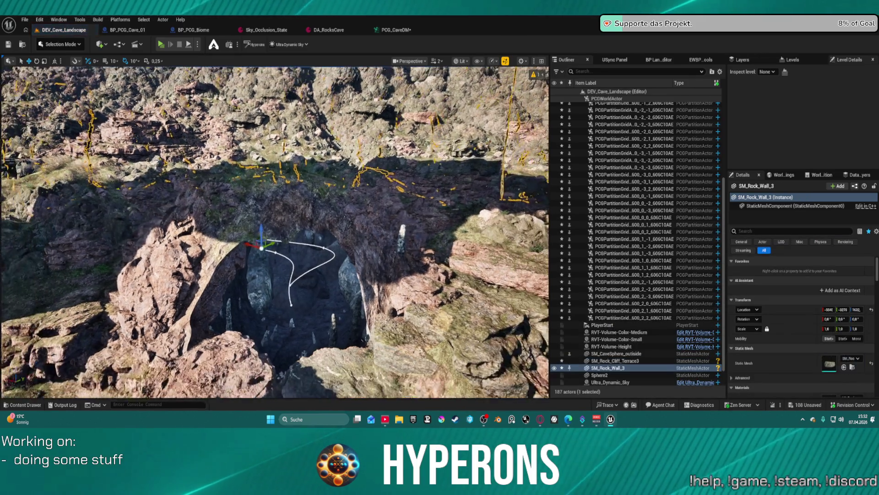
{"action": "key", "text": "e"}
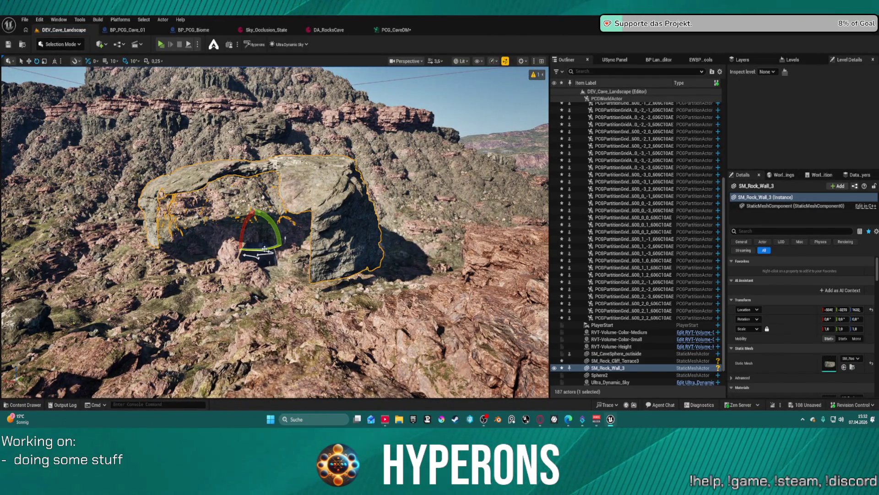
{"action": "left_click_drag", "start_coordinate": [264, 249], "coordinate": [277, 251]}
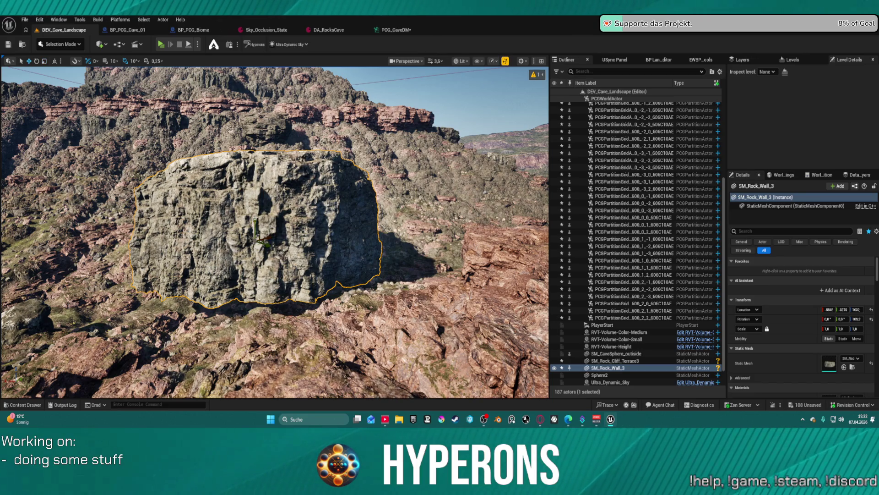
Shrink the rock wall, shift it over the cave and rotate it another 10 degrees.
{"action": "left_click_drag", "start_coordinate": [254, 239], "coordinate": [255, 225]}
{"action": "key", "text": "f"}
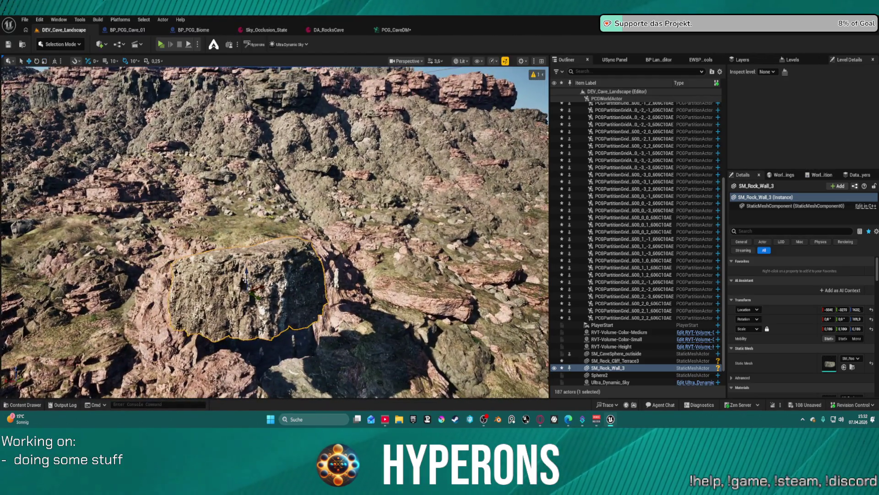
{"action": "key", "text": "End"}
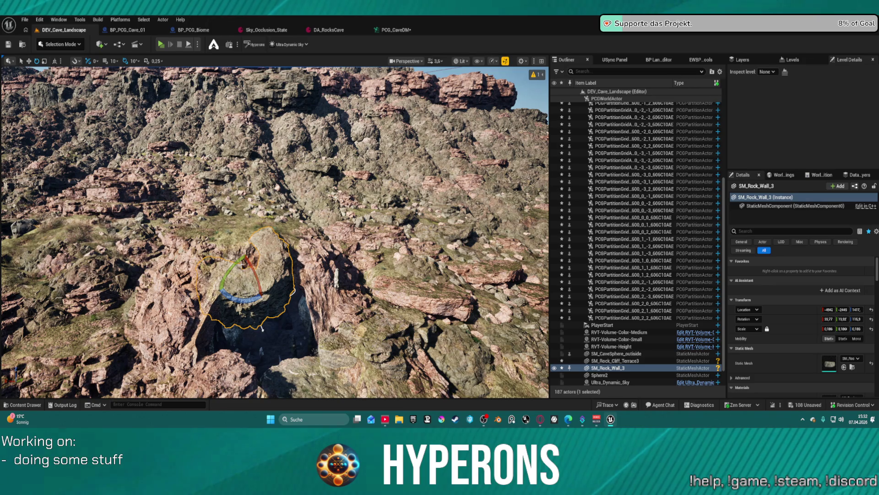
{"action": "mouse_move", "coordinate": [262, 328]}
{"action": "left_mouse_down"}
{"action": "mouse_move", "coordinate": [275, 338]}
{"action": "mouse_move", "coordinate": [293, 307]}
{"action": "mouse_move", "coordinate": [286, 286]}
{"action": "left_mouse_up"}
{"action": "left_click_drag", "start_coordinate": [298, 318], "coordinate": [298, 319]}
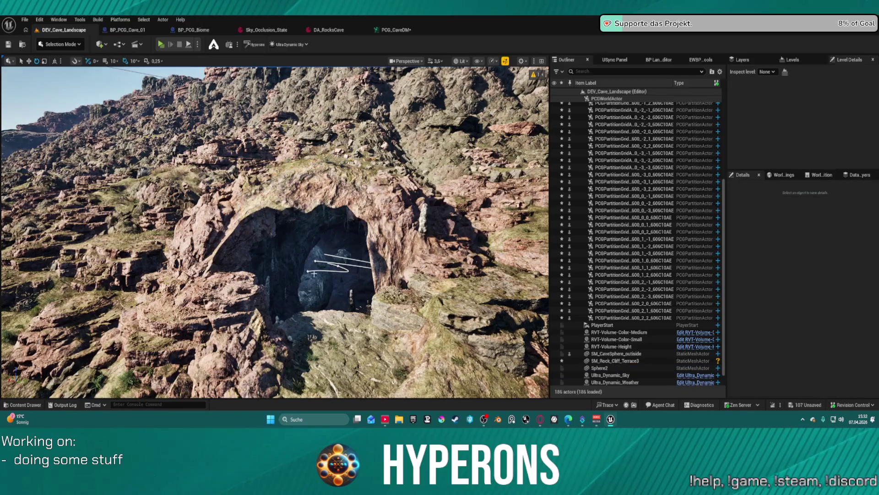
{"action": "key", "text": "ctrl+space"}
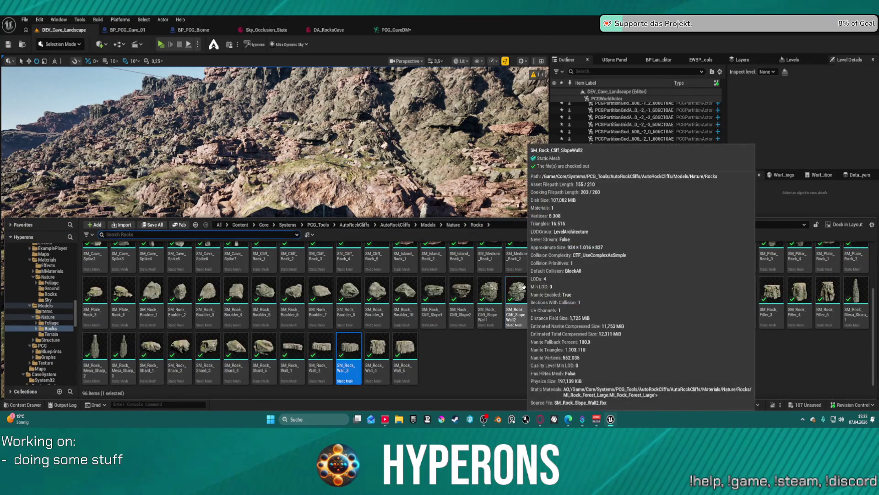
Place SM_Rock_Cliff_SlopeWall2 at the cave entrance, raise it on Z, then delete it.
{"action": "left_click", "coordinate": [327, 168]}
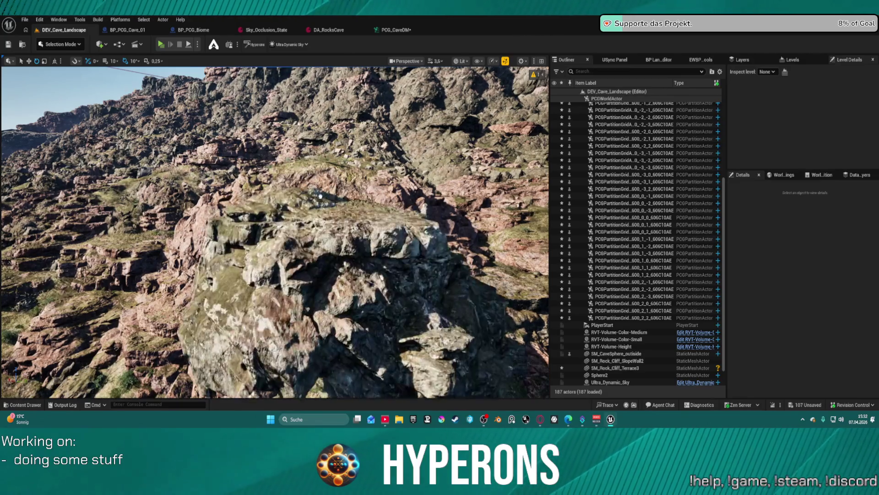
{"action": "left_click", "coordinate": [321, 215]}
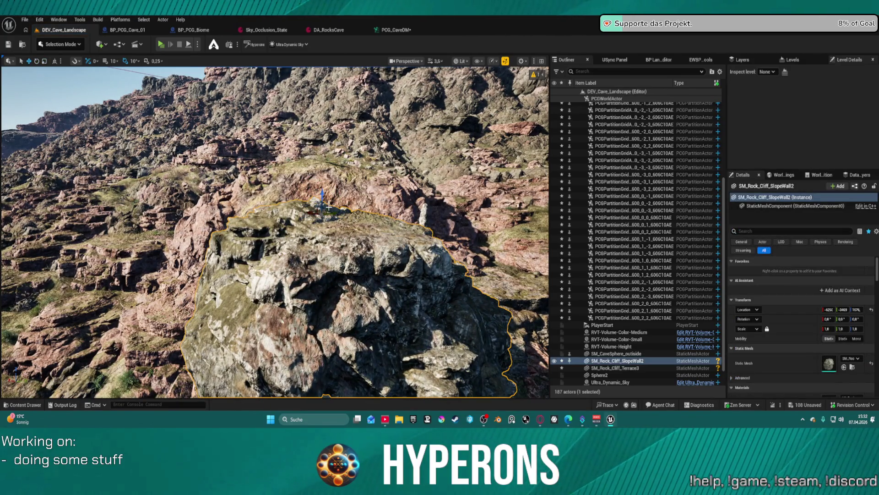
{"action": "mouse_move", "coordinate": [323, 197]}
{"action": "left_mouse_down"}
{"action": "mouse_move", "coordinate": [327, 164]}
{"action": "mouse_move", "coordinate": [316, 184]}
{"action": "mouse_move", "coordinate": [307, 147]}
{"action": "mouse_move", "coordinate": [291, 155]}
{"action": "left_mouse_up"}
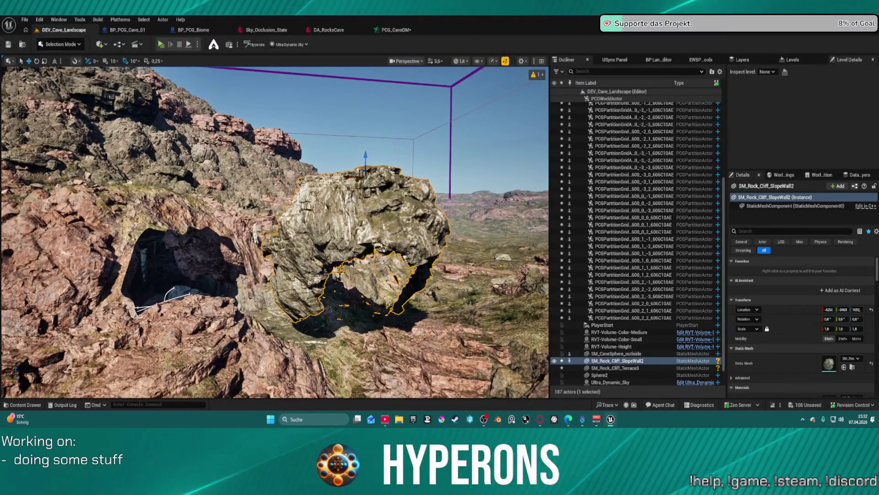
{"action": "key", "text": "Delete"}
{"action": "key", "text": "ctrl+space"}
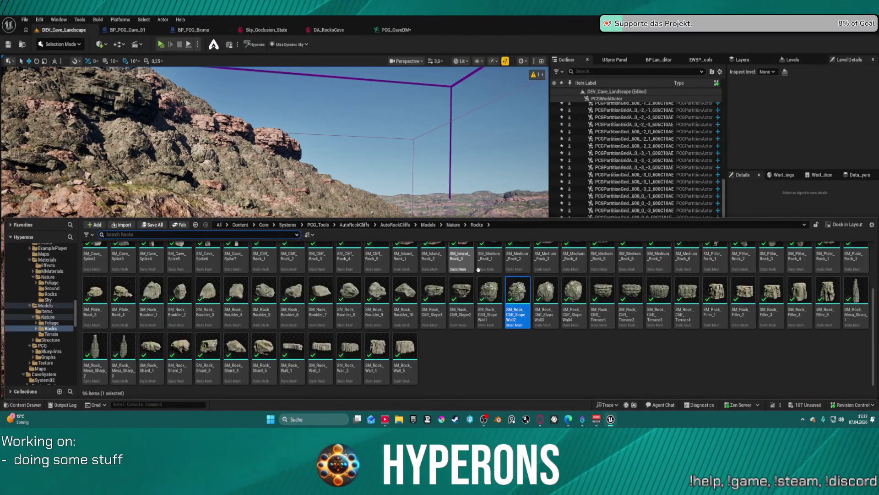
{"action": "scroll", "coordinate": [499, 297], "scroll_direction": "up", "scroll_amount": 1}
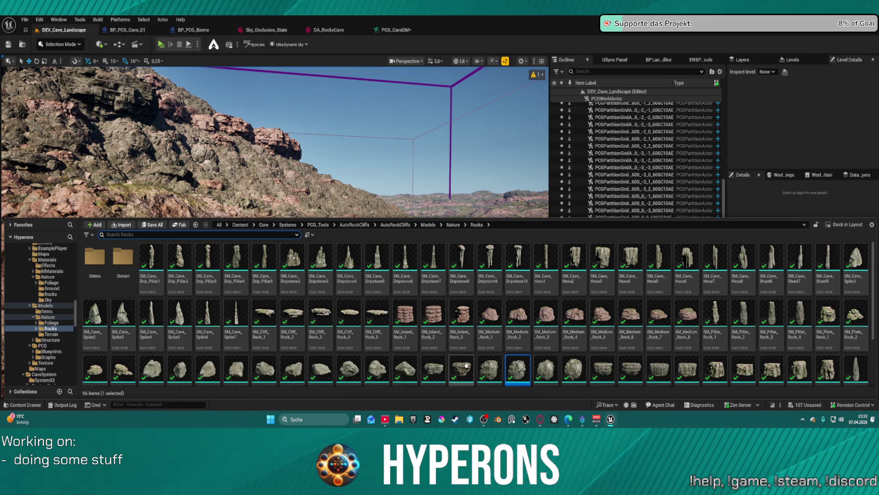
Place SM_Rock_Cliff_Slope2 and Slope3, moving them down and right over the cave opening.
{"action": "left_click", "coordinate": [148, 203]}
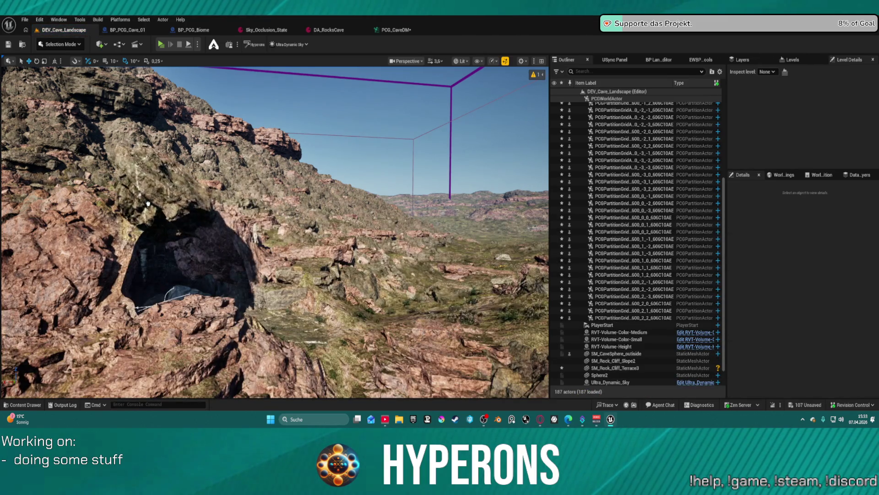
{"action": "mouse_move", "coordinate": [148, 203]}
{"action": "left_mouse_down"}
{"action": "mouse_move", "coordinate": [147, 215]}
{"action": "mouse_move", "coordinate": [176, 223]}
{"action": "left_mouse_up"}
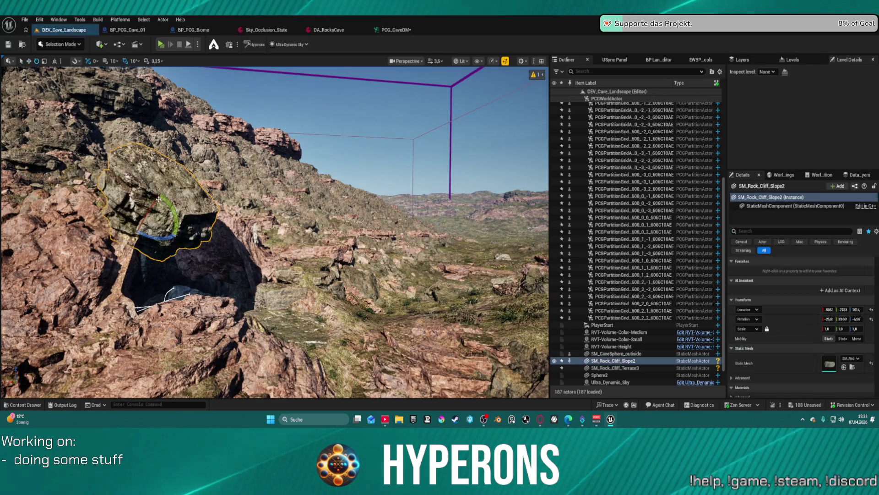
{"action": "key", "text": "f"}
{"action": "left_click_drag", "start_coordinate": [294, 229], "coordinate": [323, 188]}
{"action": "mouse_move", "coordinate": [294, 215]}
{"action": "left_mouse_down"}
{"action": "mouse_move", "coordinate": [275, 263]}
{"action": "mouse_move", "coordinate": [200, 316]}
{"action": "mouse_move", "coordinate": [213, 291]}
{"action": "mouse_move", "coordinate": [233, 303]}
{"action": "mouse_move", "coordinate": [206, 324]}
{"action": "left_mouse_up"}
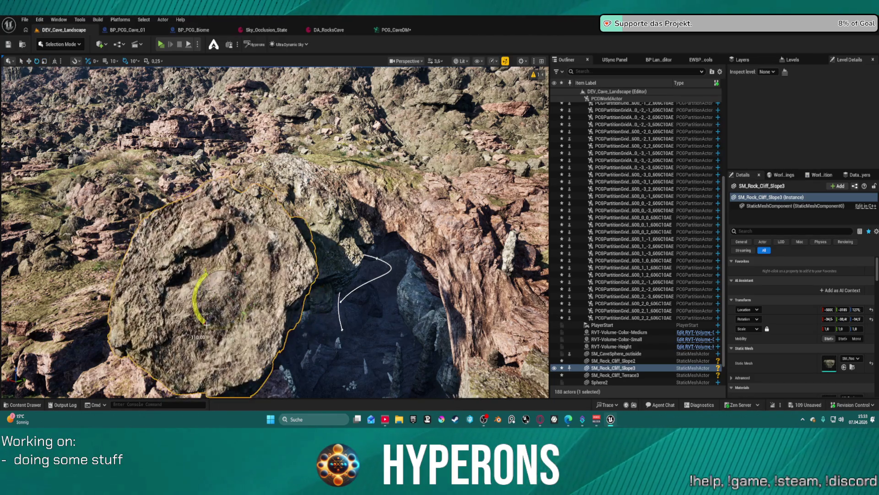
{"action": "key", "text": "f"}
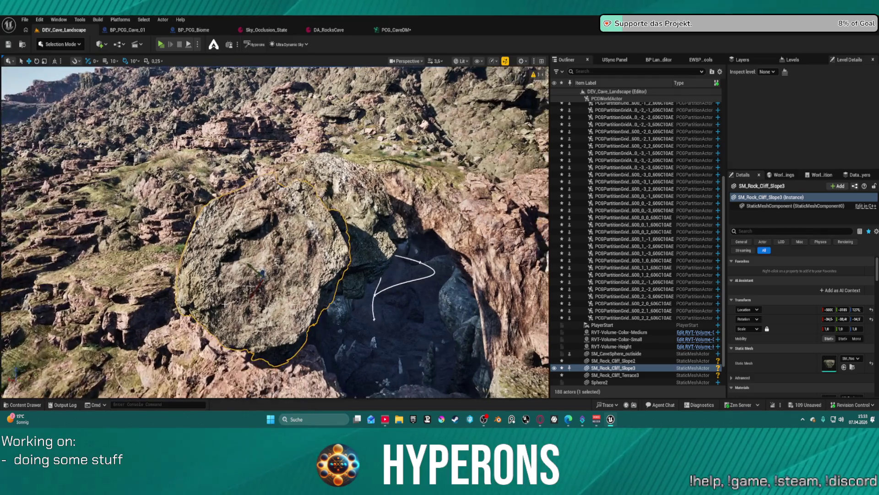
{"action": "scroll", "coordinate": [249, 290], "scroll_direction": "down", "scroll_amount": 2}
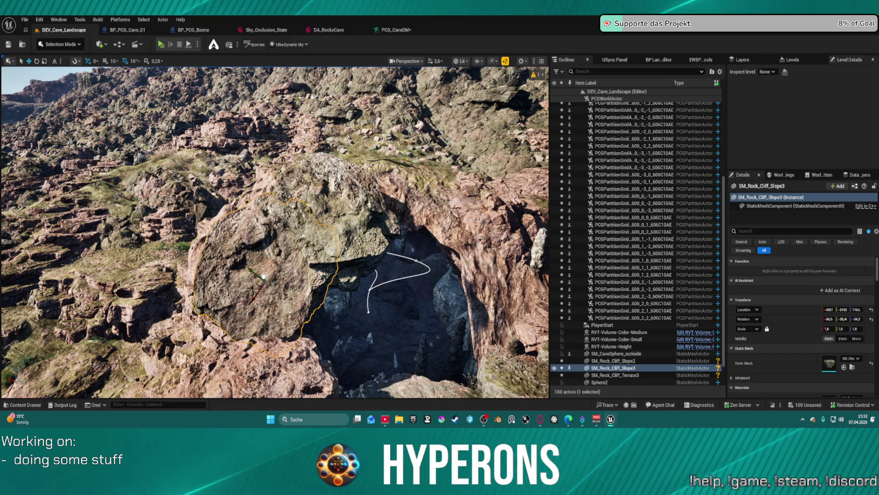
{"action": "mouse_move", "coordinate": [263, 273]}
{"action": "left_mouse_down"}
{"action": "mouse_move", "coordinate": [283, 278]}
{"action": "mouse_move", "coordinate": [274, 321]}
{"action": "mouse_move", "coordinate": [247, 302]}
{"action": "mouse_move", "coordinate": [270, 219]}
{"action": "mouse_move", "coordinate": [261, 202]}
{"action": "mouse_move", "coordinate": [252, 204]}
{"action": "left_mouse_up"}
{"action": "double_click", "coordinate": [613, 360]}
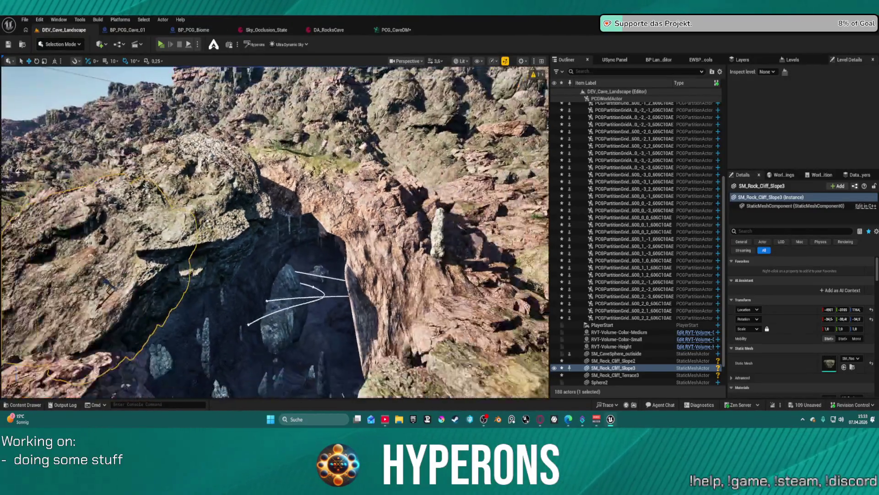
Try SM_Rock_Cliff_SlopeWall1 above the cave, shifted left and raised, then remove it.
{"action": "key", "text": "ctrl+space"}
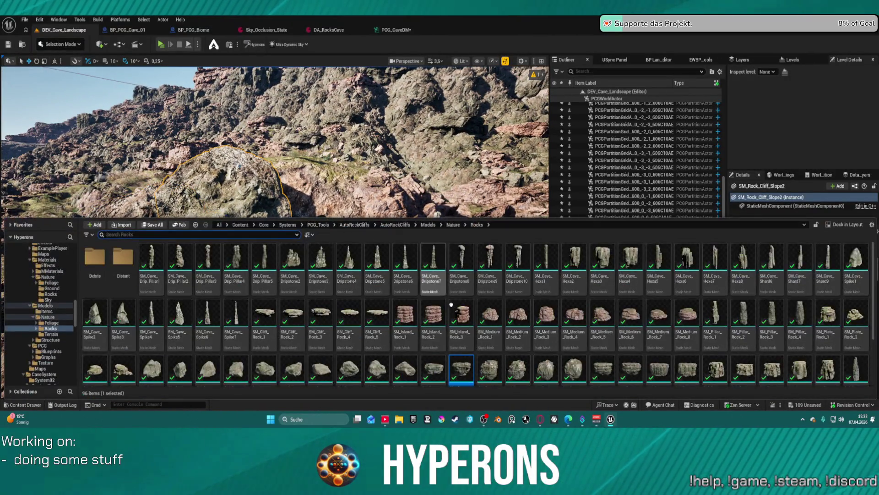
{"action": "key", "text": "ctrl+space"}
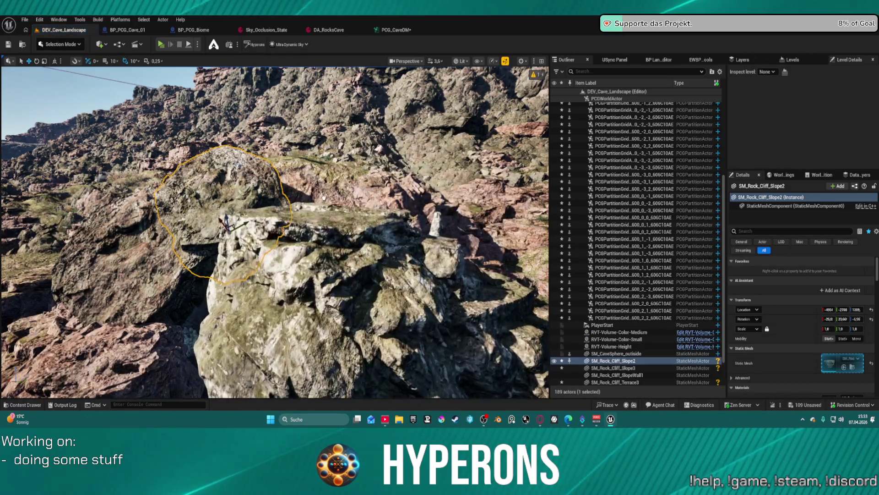
{"action": "left_click", "coordinate": [322, 192]}
{"action": "key", "text": "f"}
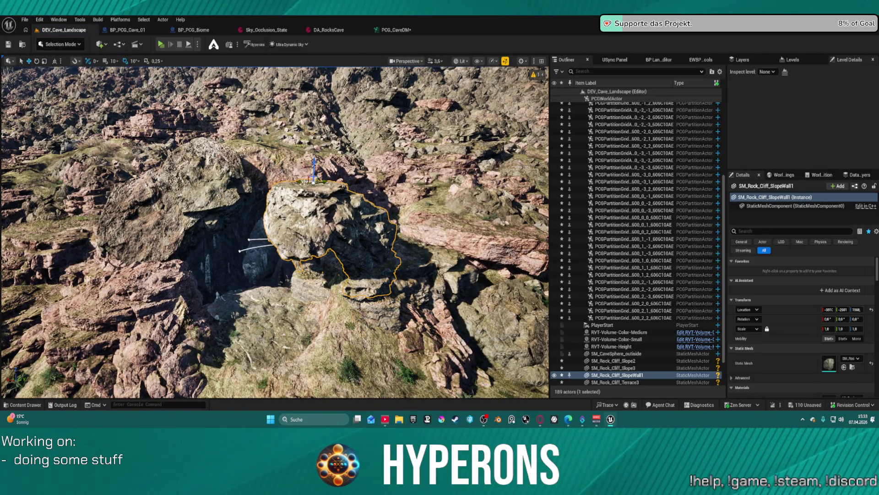
{"action": "left_click_drag", "start_coordinate": [315, 181], "coordinate": [285, 178]}
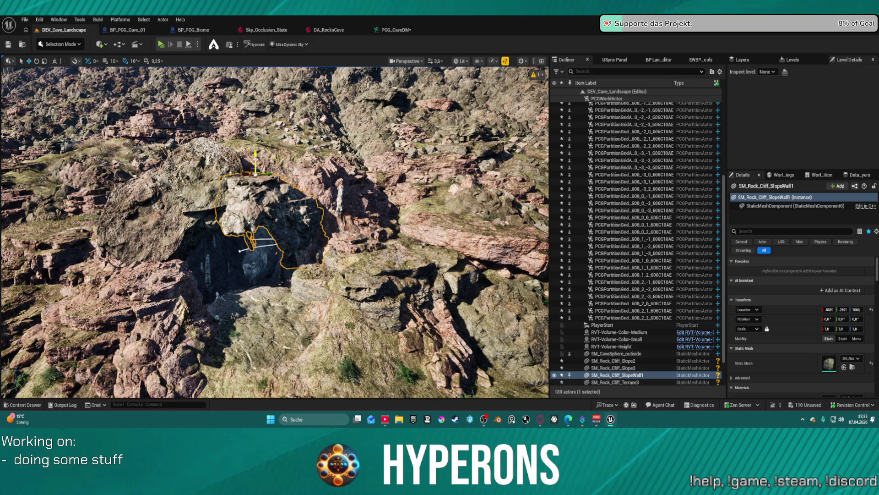
{"action": "left_click_drag", "start_coordinate": [256, 151], "coordinate": [256, 137]}
{"action": "scroll", "coordinate": [274, 229], "scroll_direction": "up", "scroll_amount": 5}
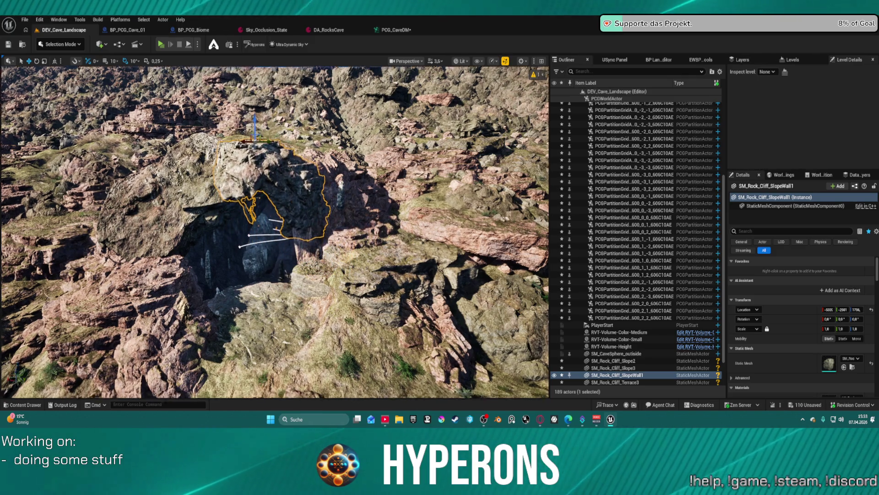
{"action": "key", "text": "f"}
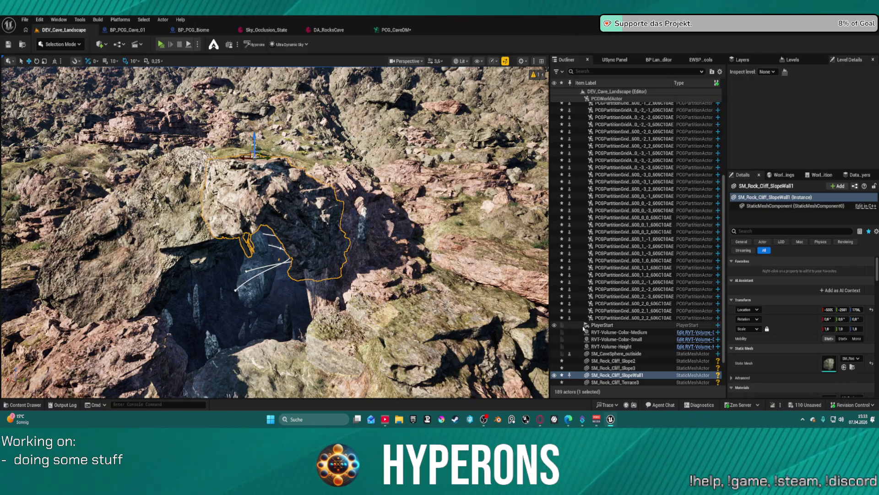
{"action": "key", "text": "Escape"}
{"action": "key", "text": "ctrl+space"}
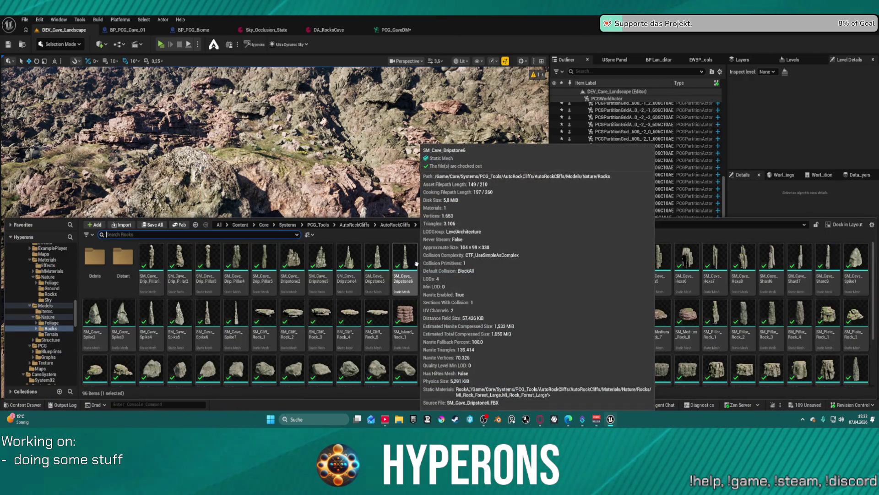
Place SM_Rock_Cliff_Slope1 beside the cave entrance and nudge it slightly lower.
{"action": "scroll", "coordinate": [401, 367], "scroll_direction": "down", "scroll_amount": 1}
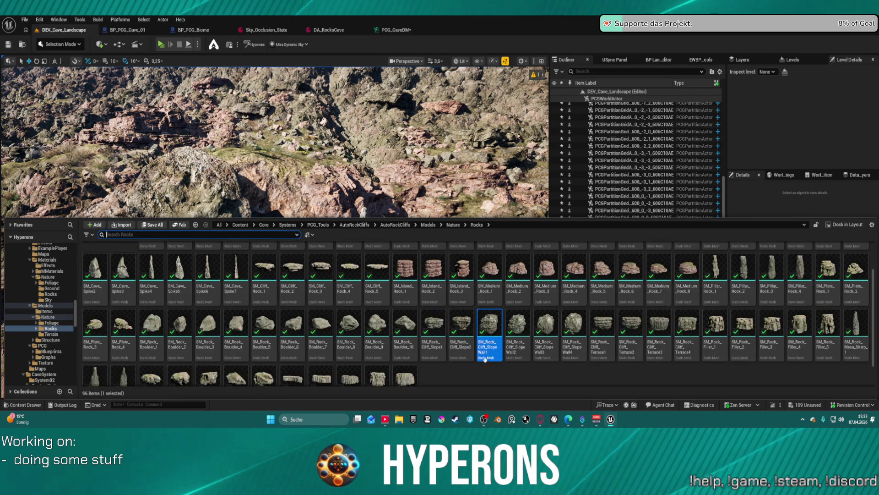
{"action": "mouse_move", "coordinate": [439, 329]}
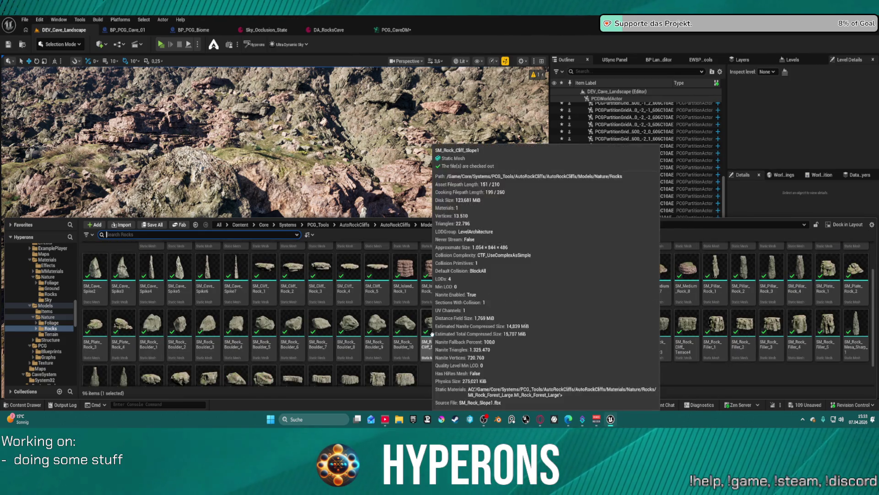
{"action": "left_click_drag", "start_coordinate": [439, 328], "coordinate": [315, 226]}
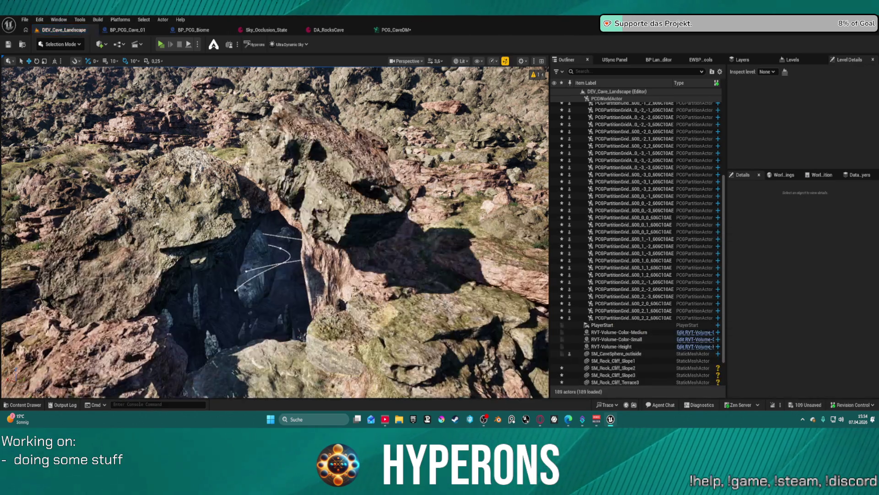
{"action": "left_click", "coordinate": [327, 236]}
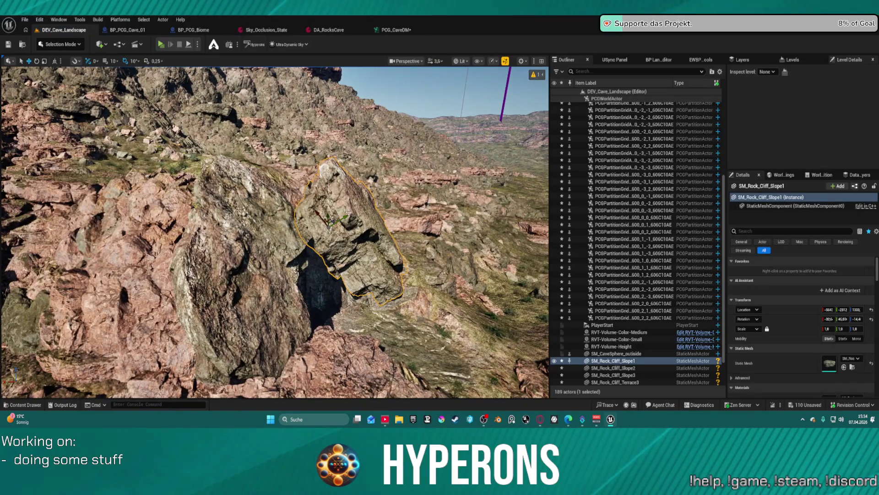
{"action": "left_click_drag", "start_coordinate": [334, 223], "coordinate": [332, 225]}
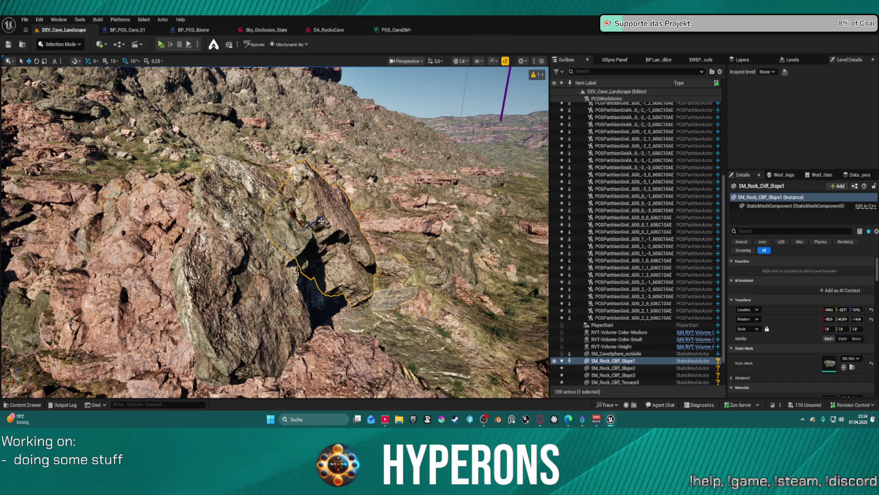
{"action": "scroll", "coordinate": [294, 226], "scroll_direction": "up", "scroll_amount": 10}
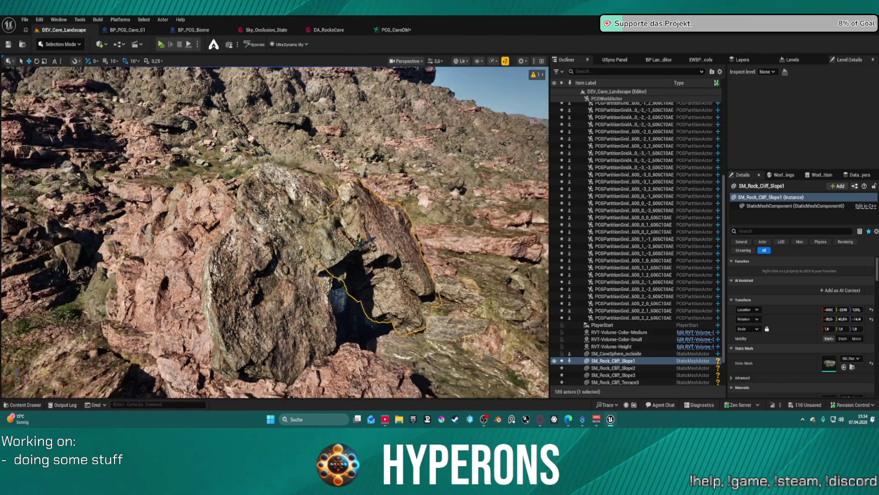
{"action": "scroll", "coordinate": [295, 227], "scroll_direction": "up", "scroll_amount": 10}
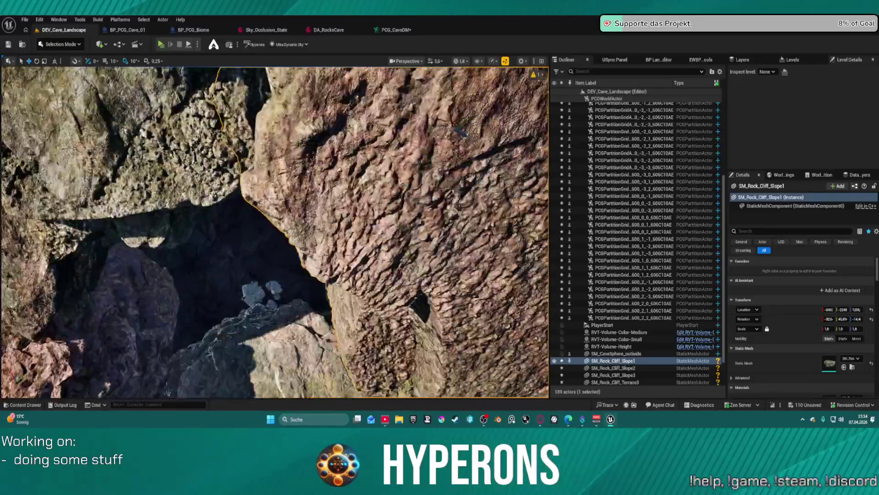
Duplicate the cliff rock as SM_Rock_Cliff_Slope4 and rotate it -60 degrees on the slope.
{"action": "mouse_move", "coordinate": [294, 226]}
{"action": "left_mouse_down"}
{"action": "mouse_move", "coordinate": [325, 275]}
{"action": "mouse_move", "coordinate": [349, 238]}
{"action": "left_mouse_up"}
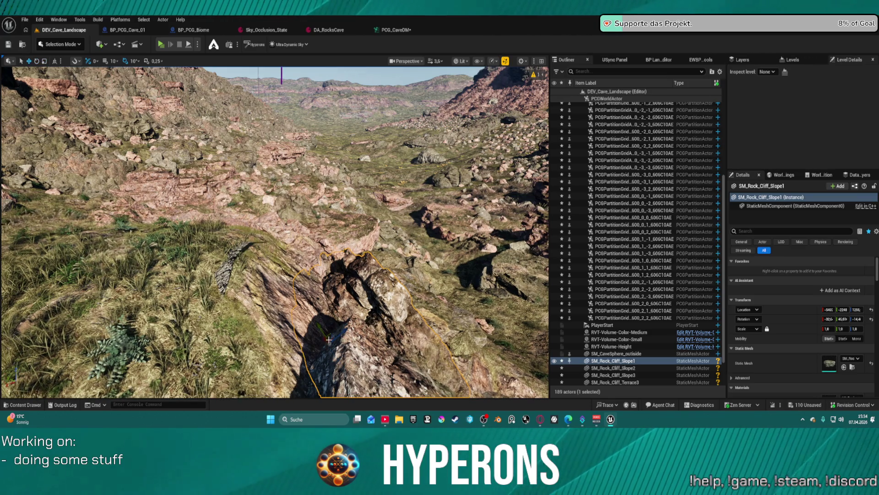
{"action": "mouse_move", "coordinate": [330, 342]}
{"action": "left_mouse_down"}
{"action": "mouse_move", "coordinate": [319, 324]}
{"action": "mouse_move", "coordinate": [333, 334]}
{"action": "mouse_move", "coordinate": [297, 291]}
{"action": "mouse_move", "coordinate": [290, 250]}
{"action": "left_mouse_up"}
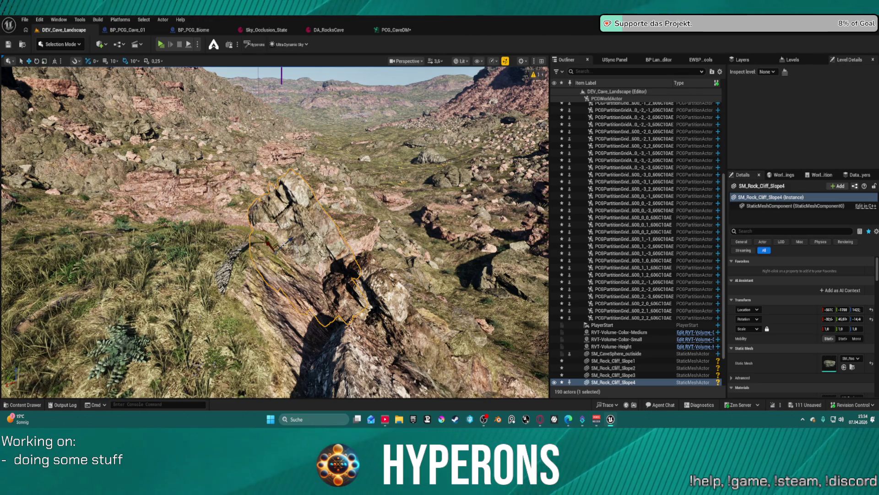
{"action": "key", "text": "f"}
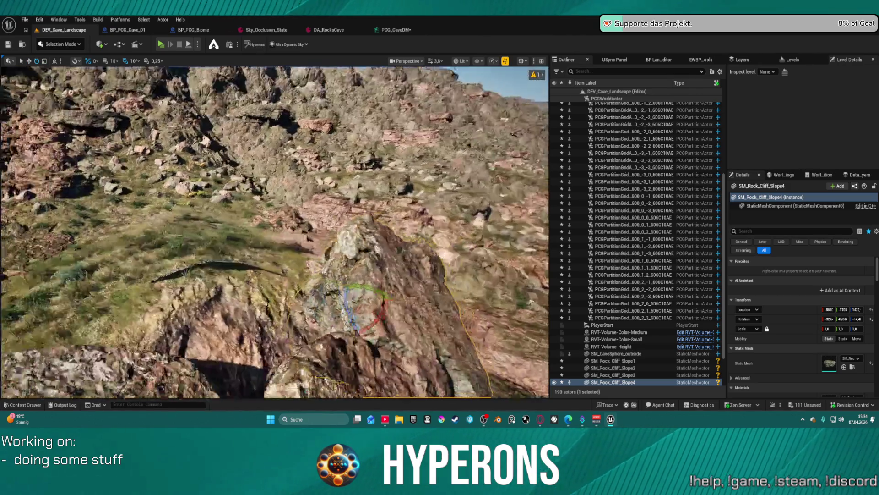
{"action": "mouse_move", "coordinate": [329, 255]}
{"action": "left_mouse_down"}
{"action": "mouse_move", "coordinate": [284, 276]}
{"action": "mouse_move", "coordinate": [187, 275]}
{"action": "mouse_move", "coordinate": [173, 310]}
{"action": "mouse_move", "coordinate": [146, 297]}
{"action": "left_mouse_up"}
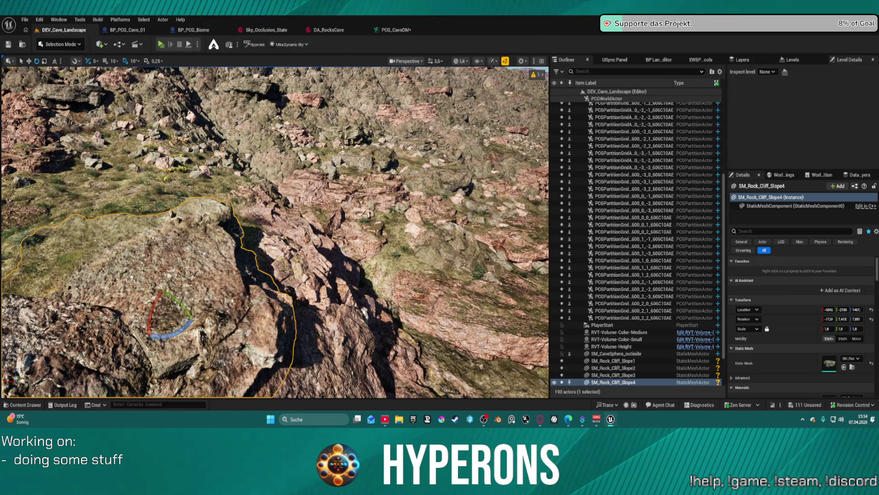
Fly down through the cave and move the cliff rock above it to a new position.
{"action": "key", "text": "w"}
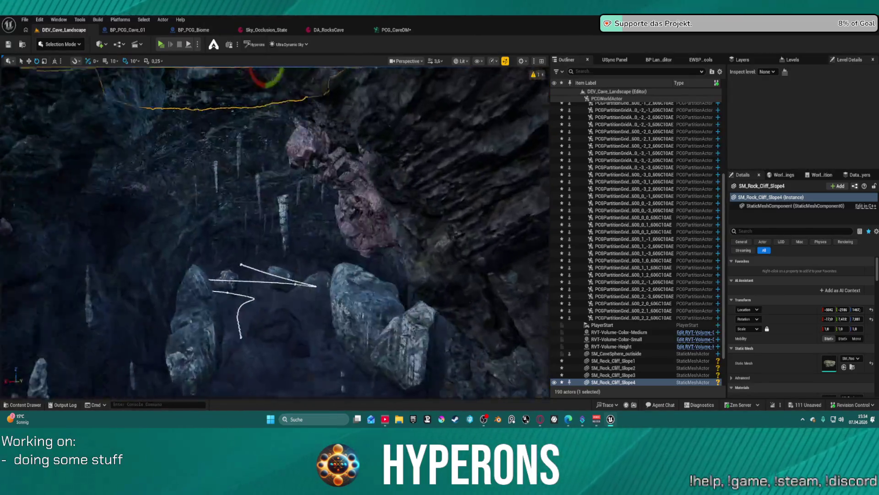
{"action": "key", "text": "w"}
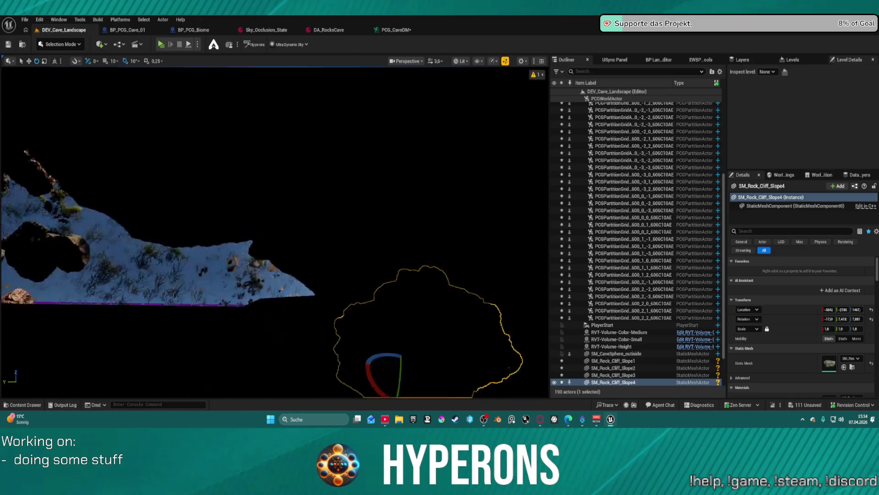
{"action": "key", "text": "w"}
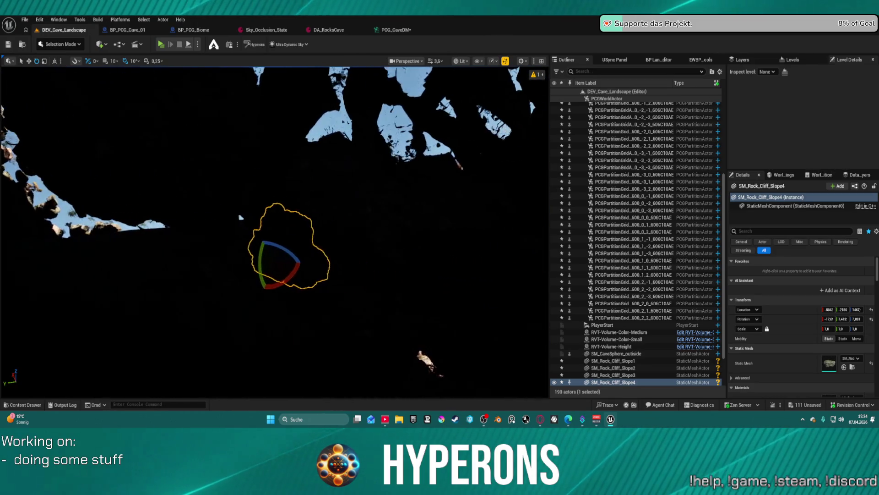
{"action": "key", "text": "w"}
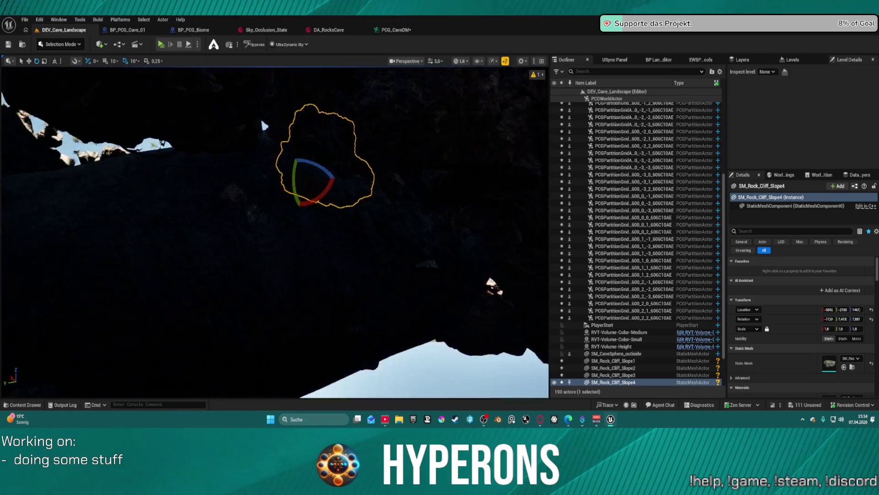
{"action": "key", "text": "w"}
{"action": "scroll", "coordinate": [264, 125], "scroll_direction": "down", "scroll_amount": 2}
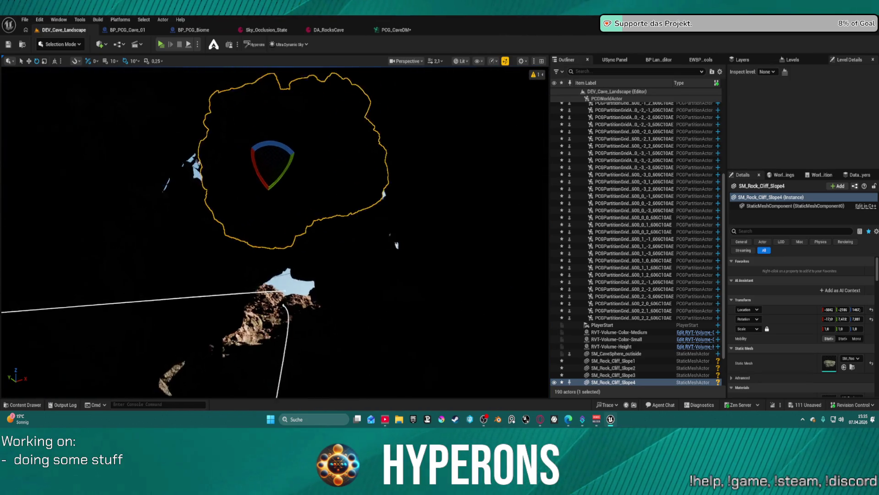
{"action": "key", "text": "s"}
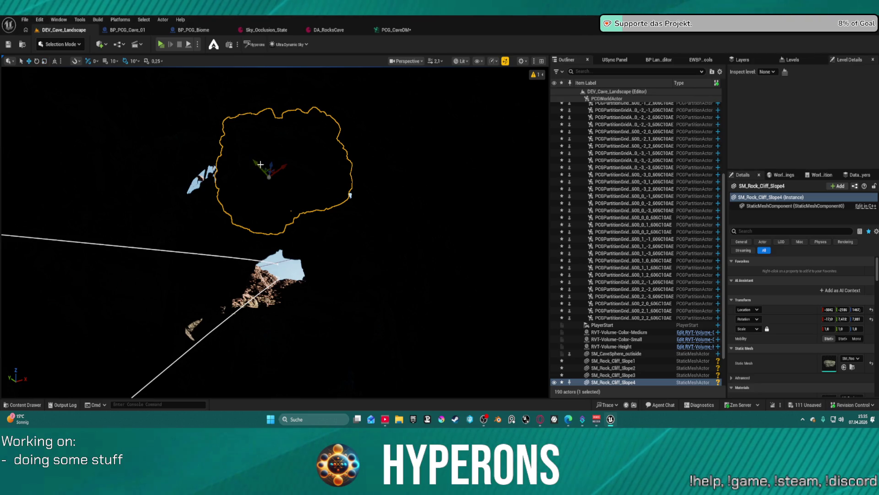
{"action": "left_click_drag", "start_coordinate": [218, 139], "coordinate": [227, 123]}
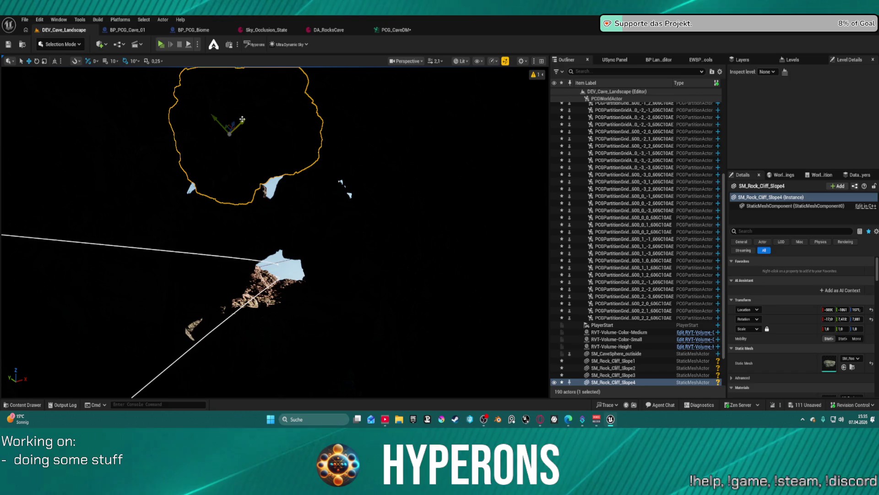
Duplicate the rock twice as SM_Rock_Cliff_Slope5 and SM_Rock_Cliff_Slope6 above the cave.
{"action": "left_click_drag", "start_coordinate": [204, 157], "coordinate": [241, 134], "text": "alt"}
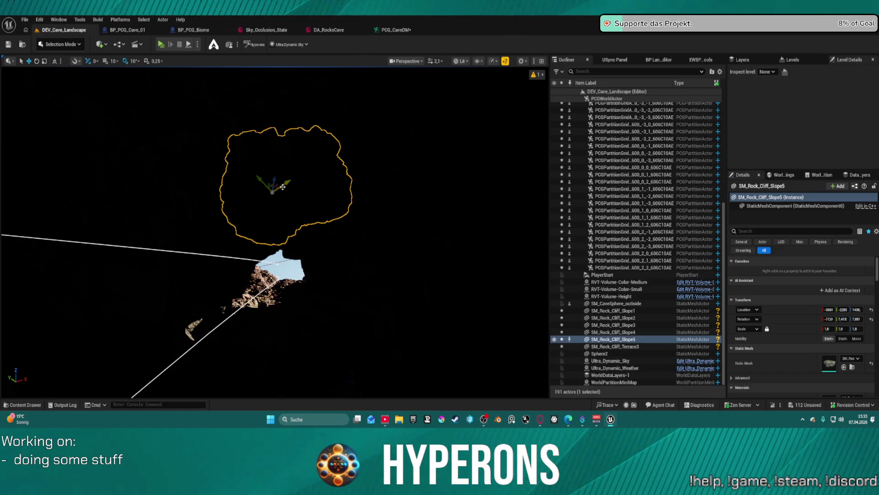
{"action": "left_click_drag", "start_coordinate": [283, 187], "coordinate": [336, 173], "text": "alt"}
{"action": "left_click_drag", "start_coordinate": [306, 149], "coordinate": [294, 152], "text": "alt"}
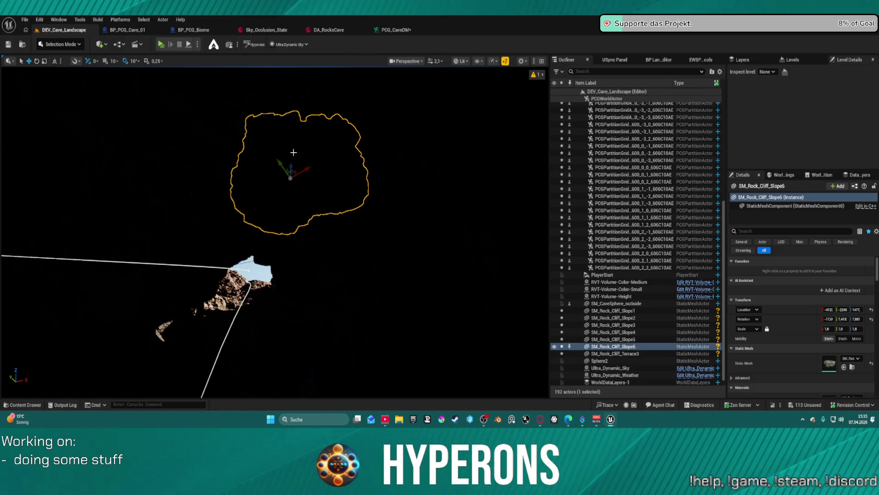
{"action": "mouse_move", "coordinate": [293, 190]}
{"action": "left_mouse_down"}
{"action": "mouse_move", "coordinate": [297, 162]}
{"action": "mouse_move", "coordinate": [302, 194]}
{"action": "mouse_move", "coordinate": [339, 190]}
{"action": "mouse_move", "coordinate": [356, 207]}
{"action": "left_mouse_up"}
Nudge the central SM_Rock_Cliff_Slope4 slightly right and down.
{"action": "left_click", "coordinate": [339, 190]}
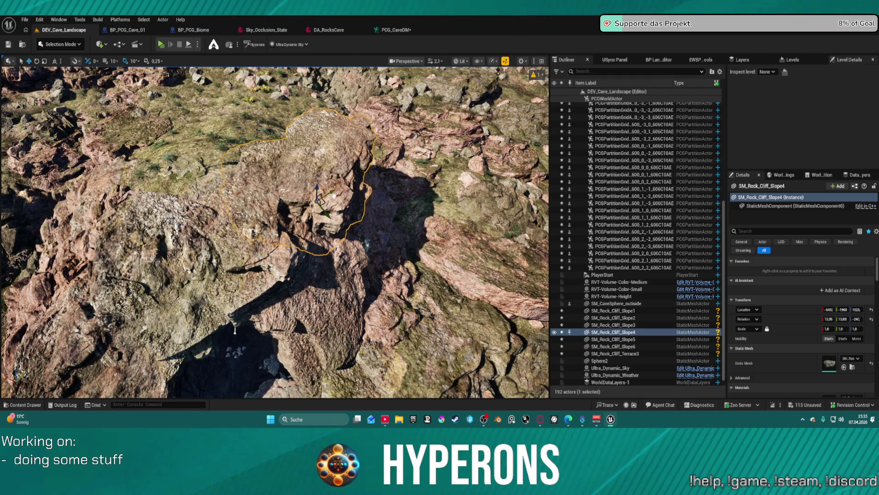
{"action": "left_click_drag", "start_coordinate": [302, 227], "coordinate": [310, 232]}
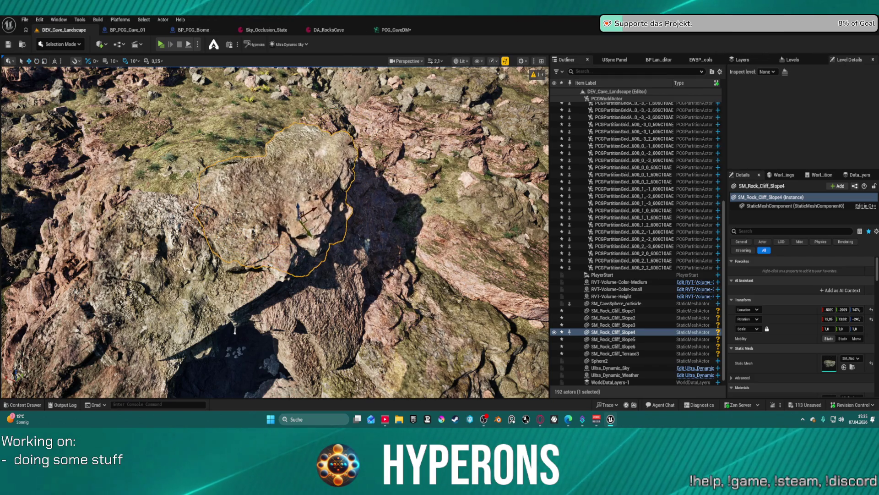
{"action": "scroll", "coordinate": [275, 233], "scroll_direction": "down", "scroll_amount": 5}
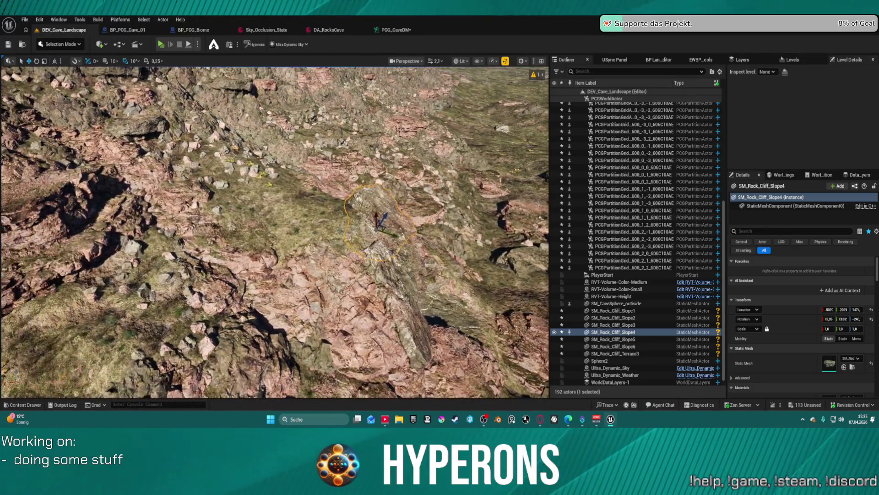
{"action": "scroll", "coordinate": [275, 233], "scroll_direction": "up", "scroll_amount": 5}
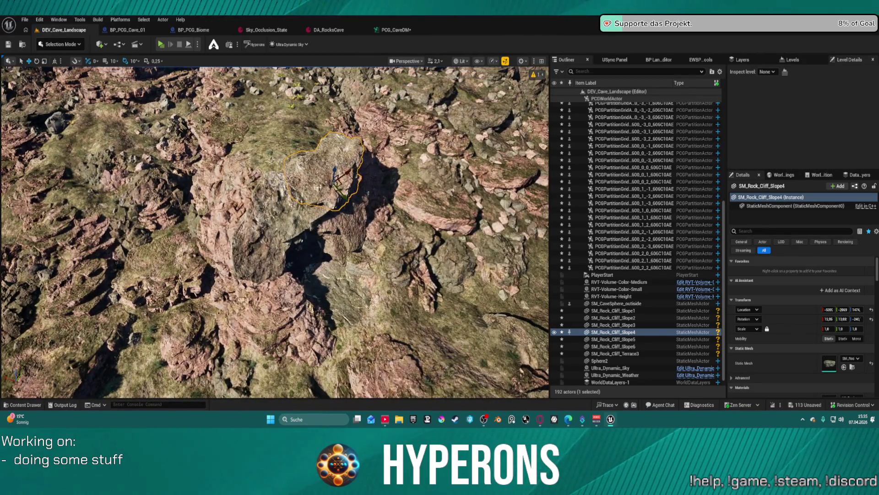
Rotate SM_Rock_Cliff_Slope2 to a new orientation.
{"action": "left_click_drag", "start_coordinate": [275, 232], "coordinate": [274, 303]}
{"action": "left_click", "coordinate": [259, 226]}
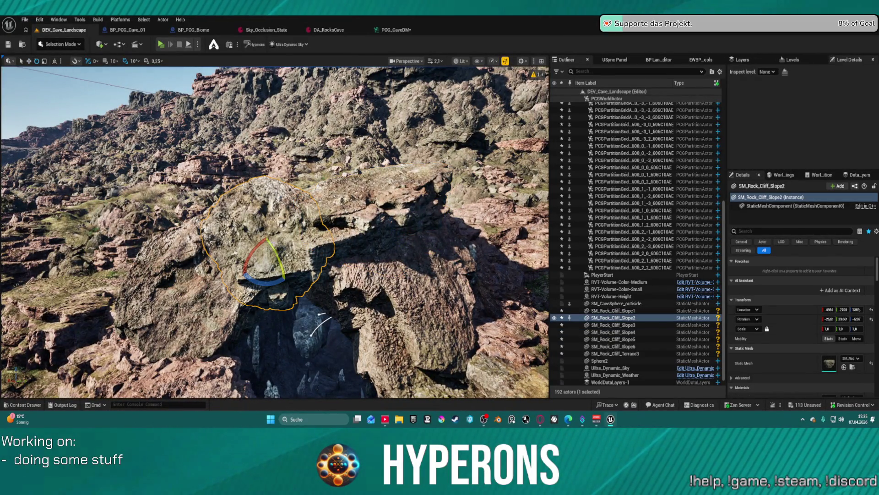
{"action": "mouse_move", "coordinate": [254, 252]}
{"action": "left_mouse_down"}
{"action": "mouse_move", "coordinate": [273, 248]}
{"action": "mouse_move", "coordinate": [268, 262]}
{"action": "mouse_move", "coordinate": [260, 238]}
{"action": "mouse_move", "coordinate": [271, 239]}
{"action": "left_mouse_up"}
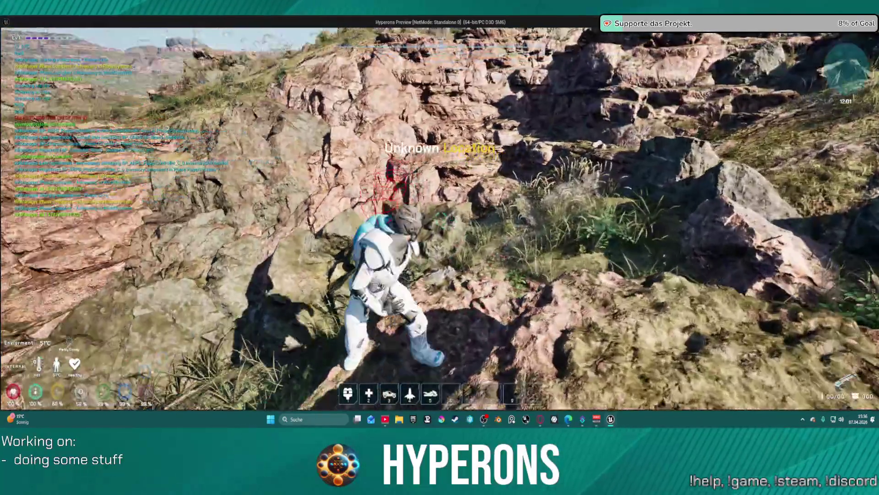
Walk the character up the rocky cliffs and ledge into the dark cave, then stop the play-test.
{"action": "key", "text": "w"}
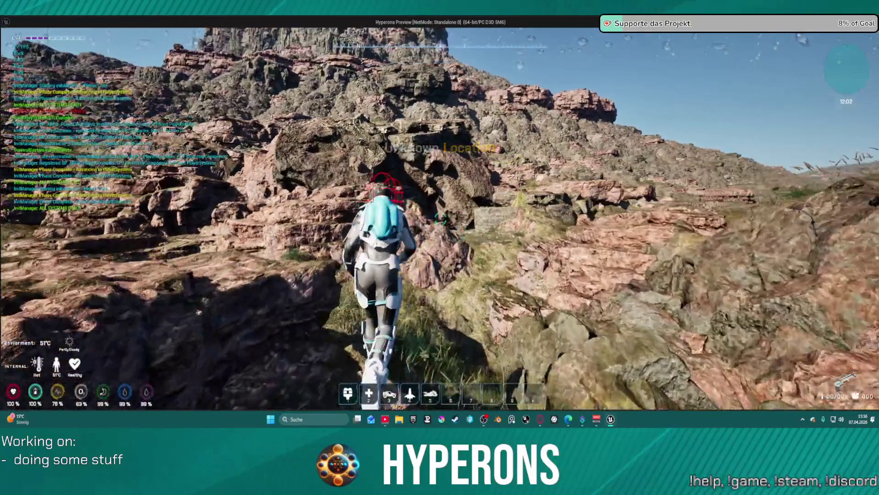
{"action": "key", "text": "w"}
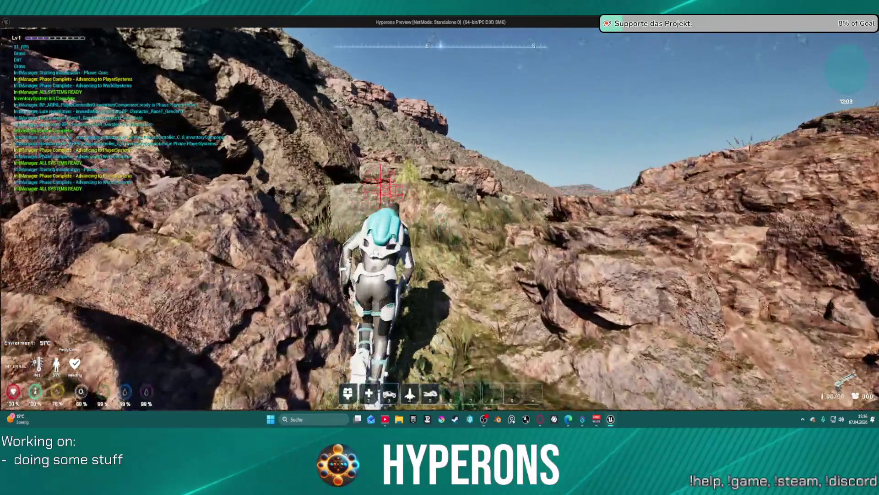
{"action": "key", "text": "w"}
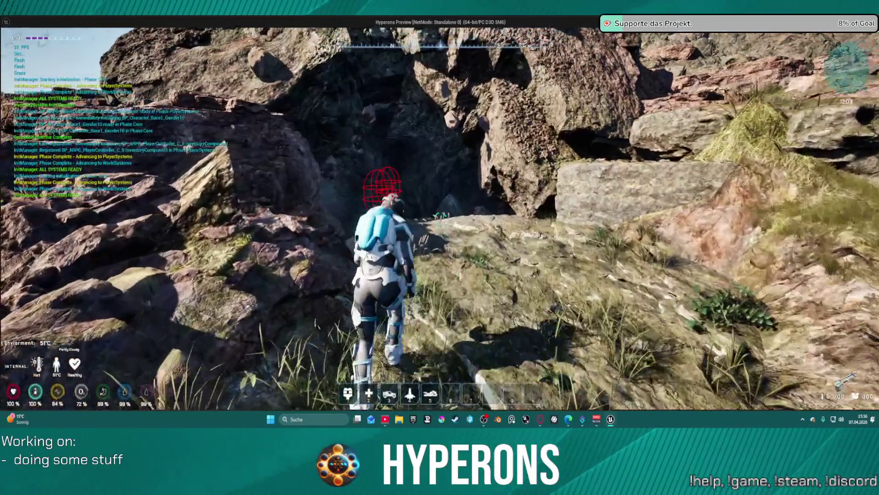
{"action": "key", "text": "w"}
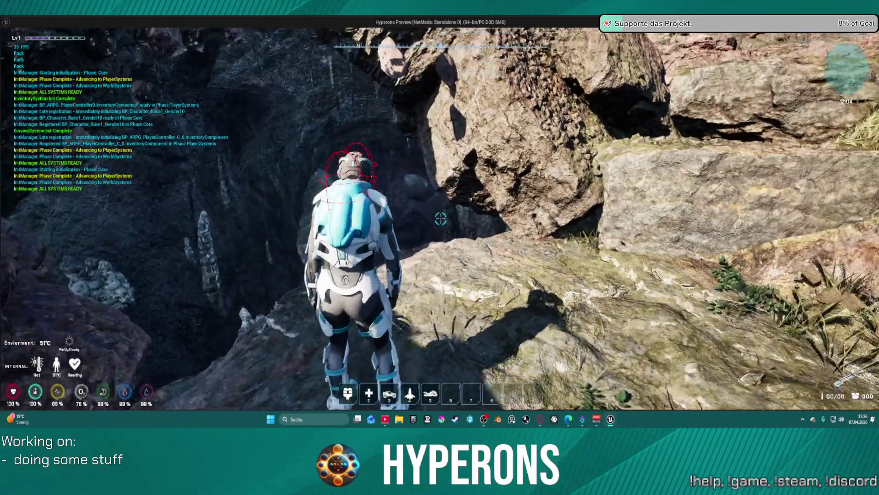
{"action": "key", "text": "w"}
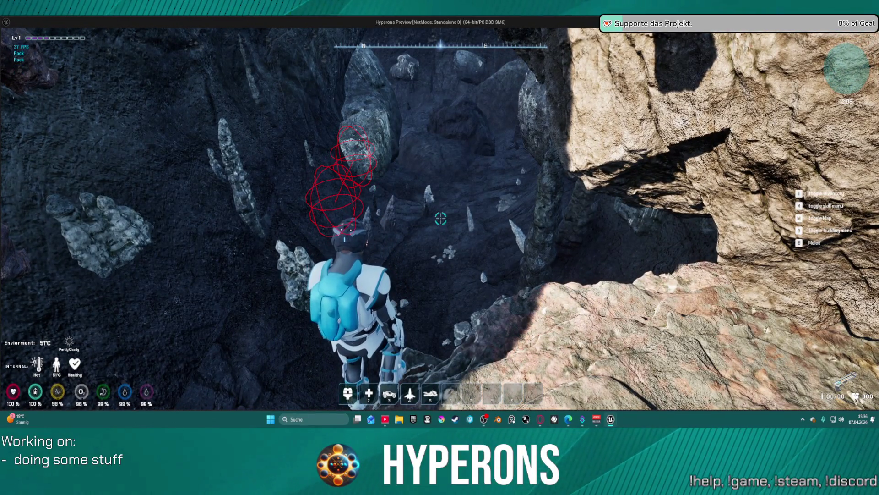
{"action": "key", "text": "w"}
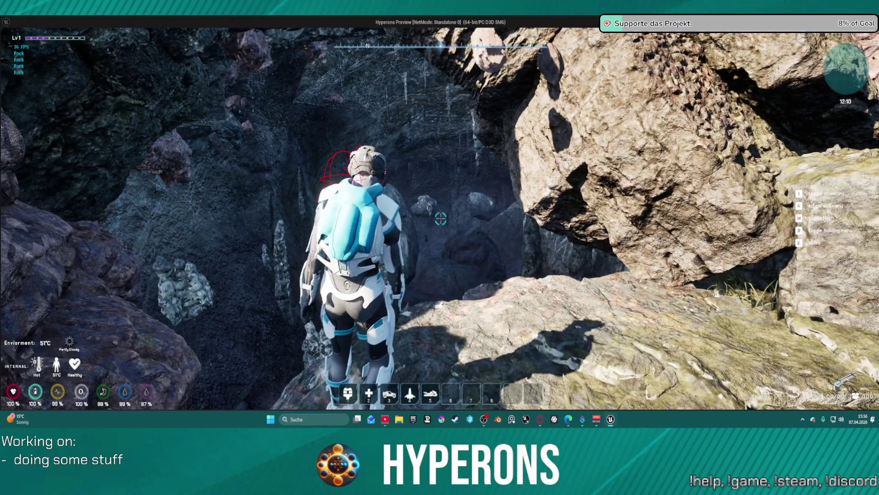
{"action": "key", "text": "w"}
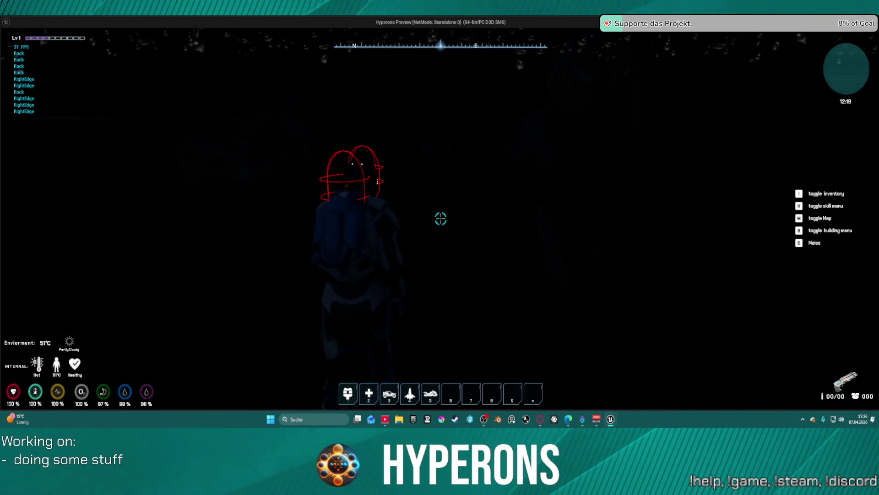
{"action": "key", "text": "alt+Tab"}
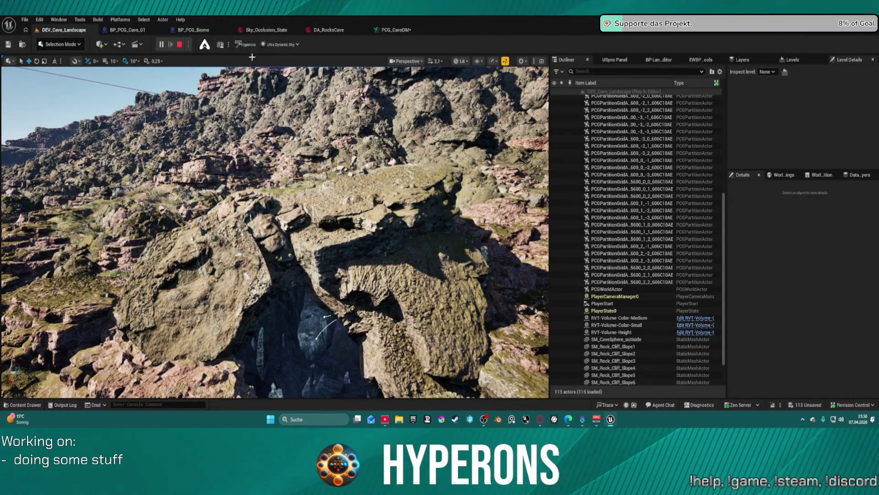
{"action": "key", "text": "Escape"}
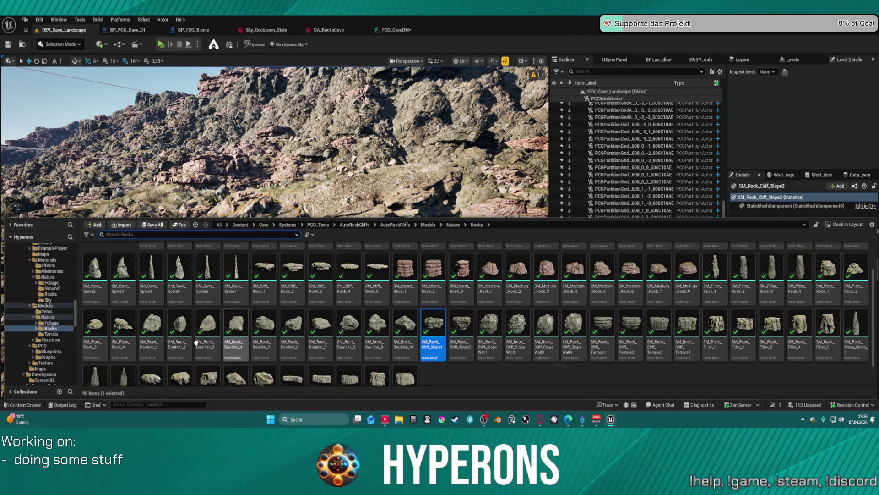
Browse Character Blueprints to the Lobby folder and open its ClassSetups subfolder.
{"action": "scroll", "coordinate": [60, 319], "scroll_direction": "up", "scroll_amount": 15}
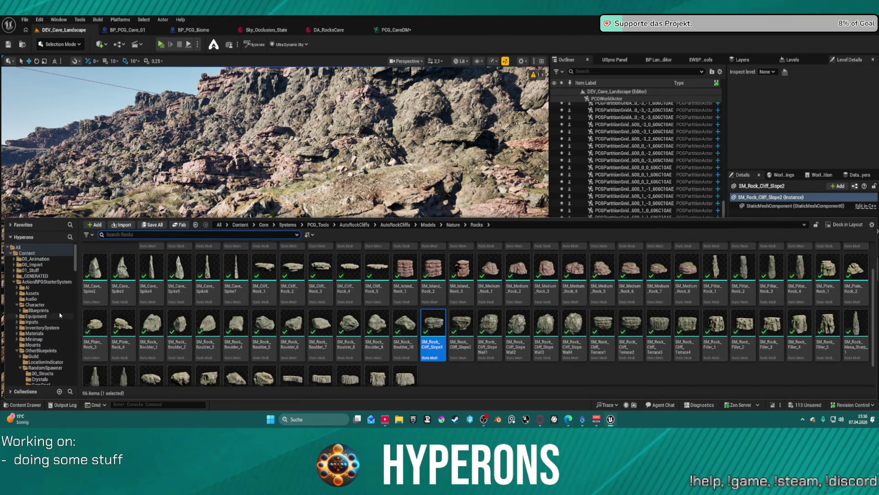
{"action": "left_click", "coordinate": [24, 311]}
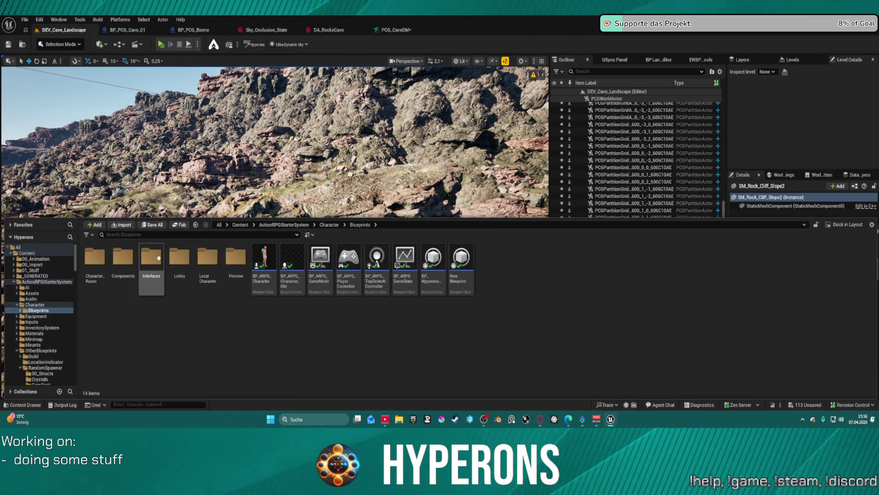
{"action": "double_click", "coordinate": [211, 259]}
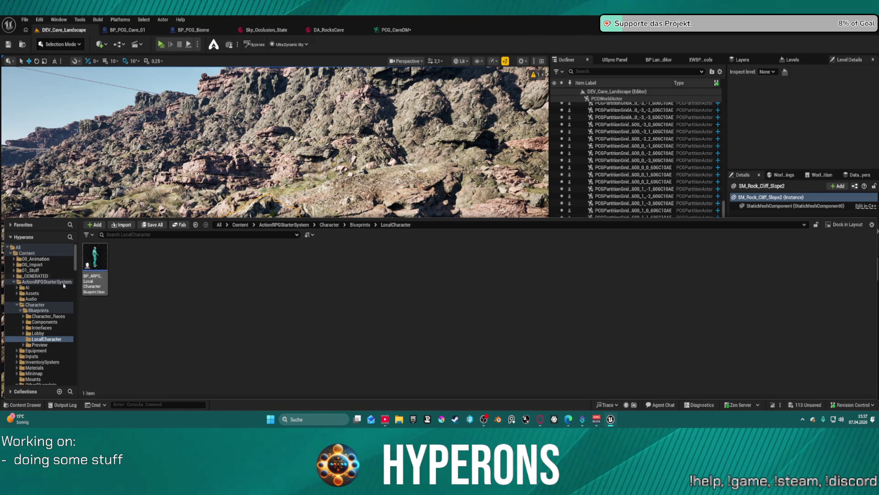
{"action": "left_click", "coordinate": [37, 333]}
{"action": "double_click", "coordinate": [92, 268]}
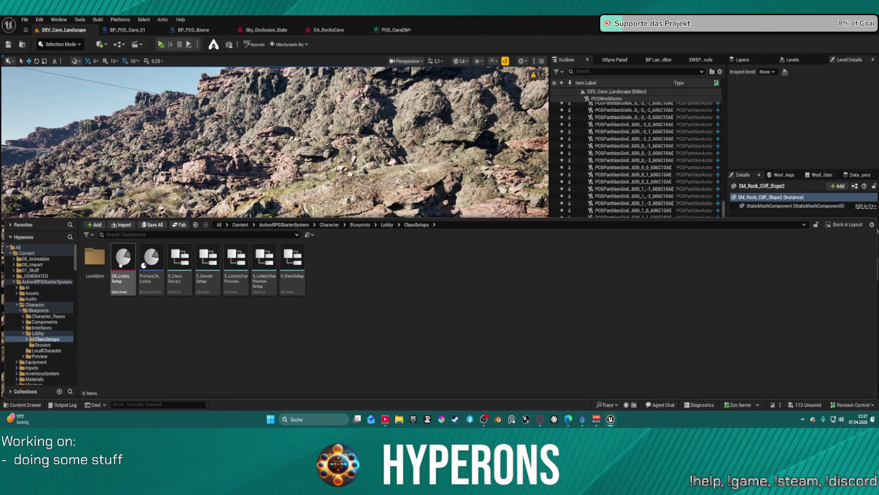
Open DA_LobbySetup and expand the race setup and Class List Index 0 entries.
{"action": "double_click", "coordinate": [121, 264]}
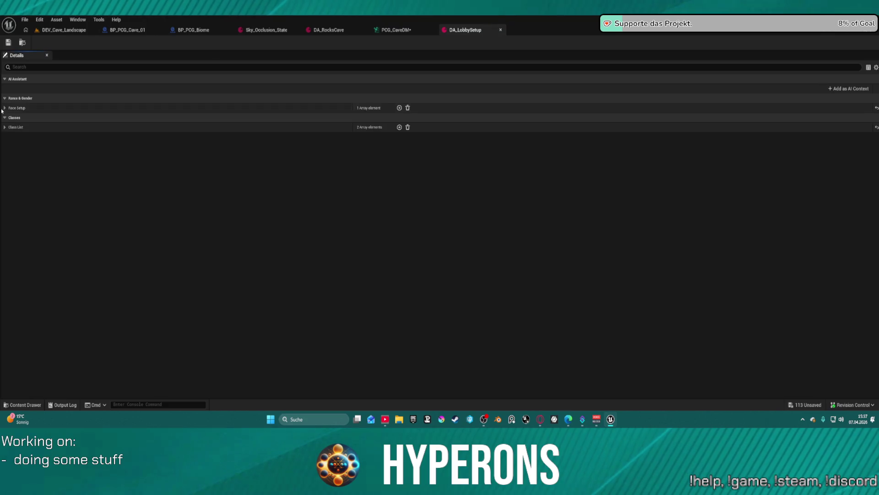
{"action": "left_click", "coordinate": [5, 108]}
{"action": "left_click", "coordinate": [10, 118]}
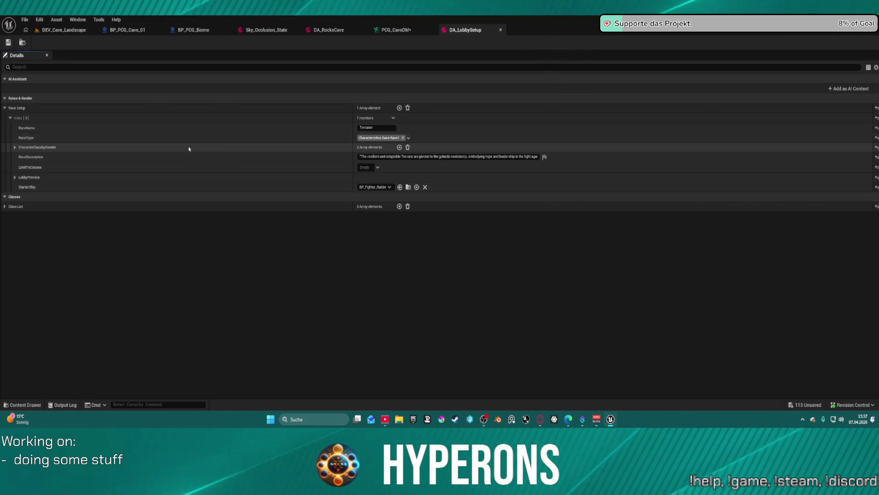
{"action": "left_click", "coordinate": [4, 206]}
{"action": "left_click", "coordinate": [10, 216]}
{"action": "scroll", "coordinate": [27, 313], "scroll_direction": "down", "scroll_amount": 1}
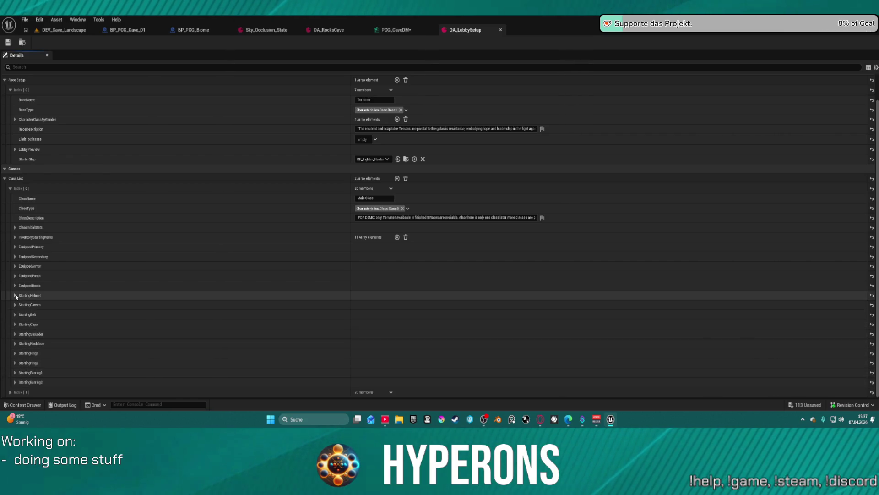
Add a twelfth InventoryStartingItems entry and begin typing its ItemID.
{"action": "left_click", "coordinate": [15, 236]}
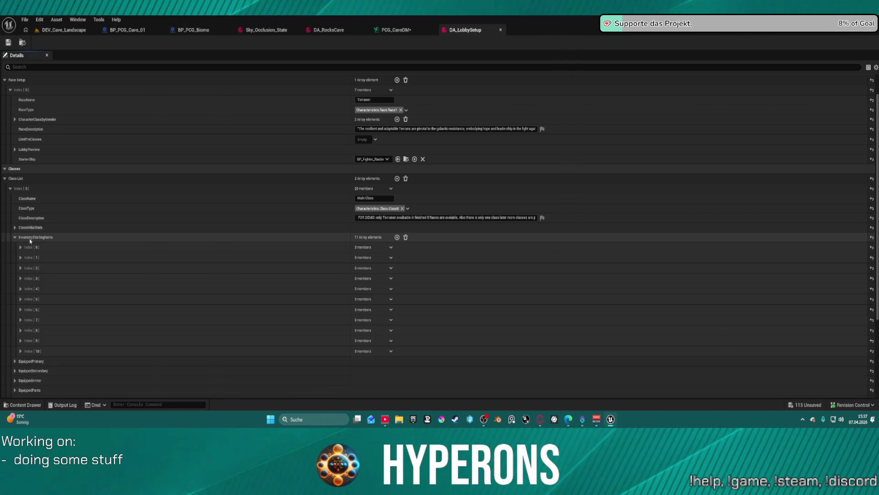
{"action": "left_click", "coordinate": [397, 237]}
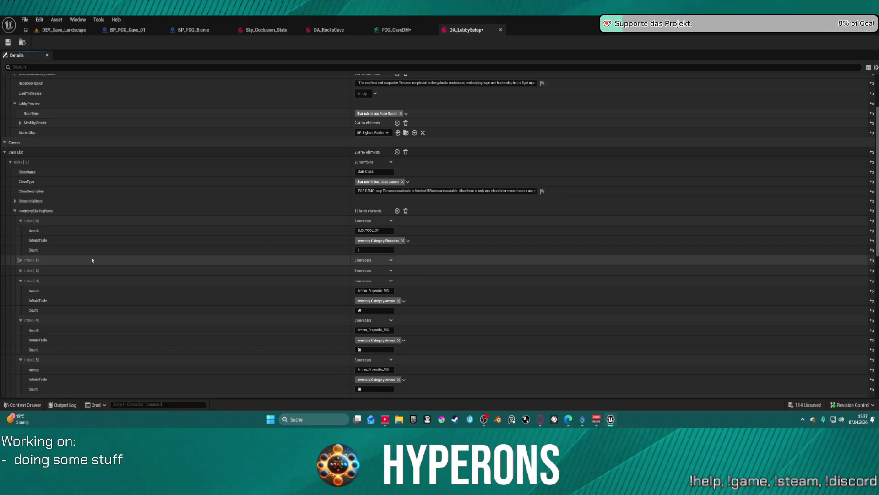
{"action": "scroll", "coordinate": [324, 230], "scroll_direction": "down", "scroll_amount": 10}
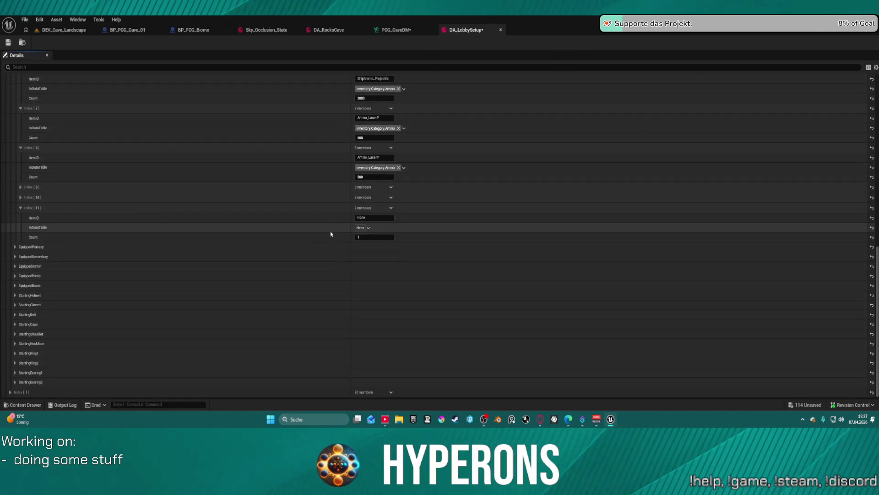
{"action": "left_click", "coordinate": [362, 218]}
{"action": "type", "text": "Las"}
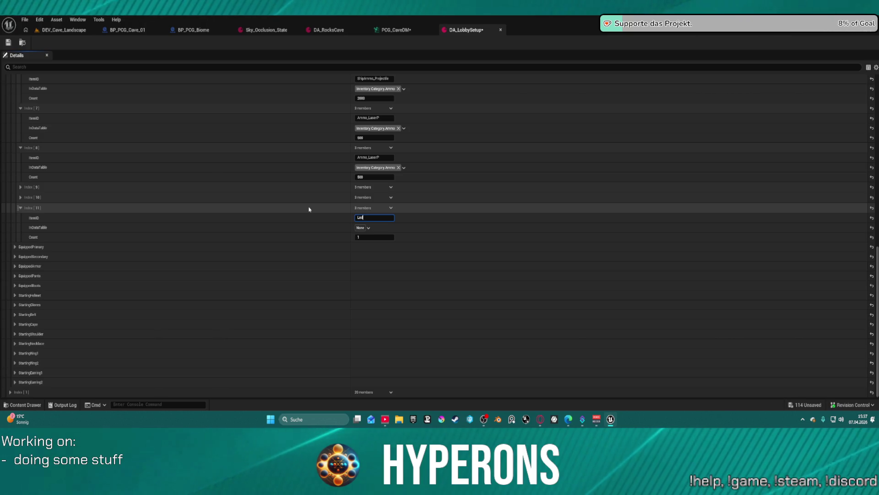
{"action": "type", "text": "Light_01"}
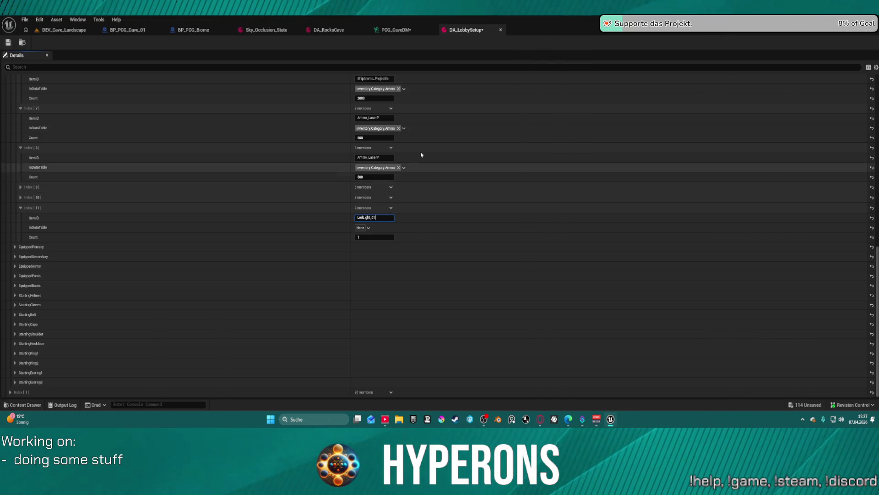
{"action": "key", "text": "ctrl+space"}
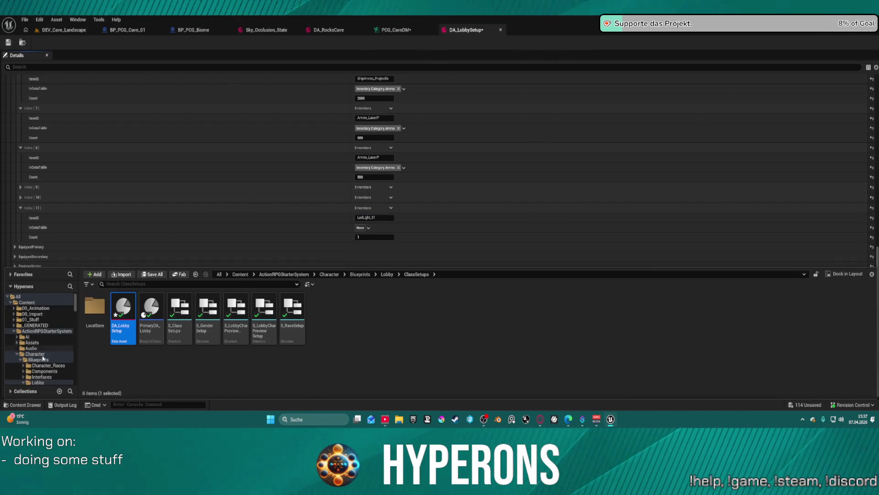
Open DA_InventoryItems, filter for 'le', and copy the LEDLamp_01 ItemID.
{"action": "scroll", "coordinate": [41, 361], "scroll_direction": "down", "scroll_amount": 10}
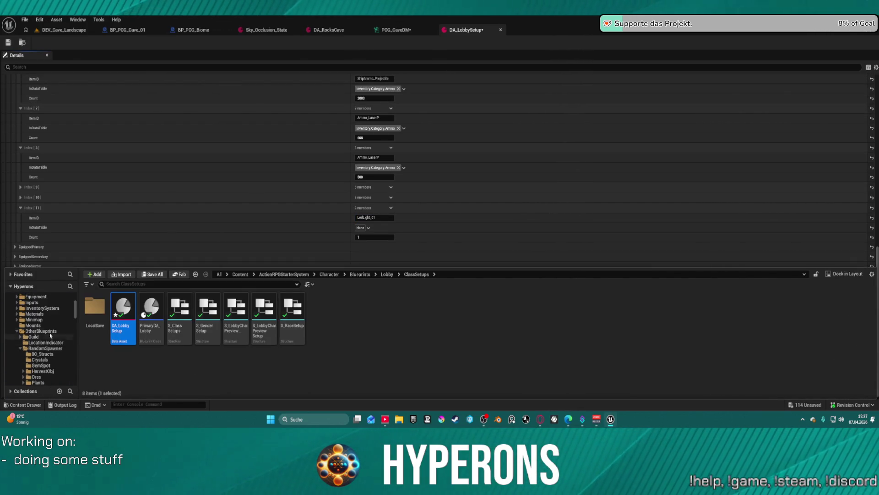
{"action": "left_click", "coordinate": [282, 310]}
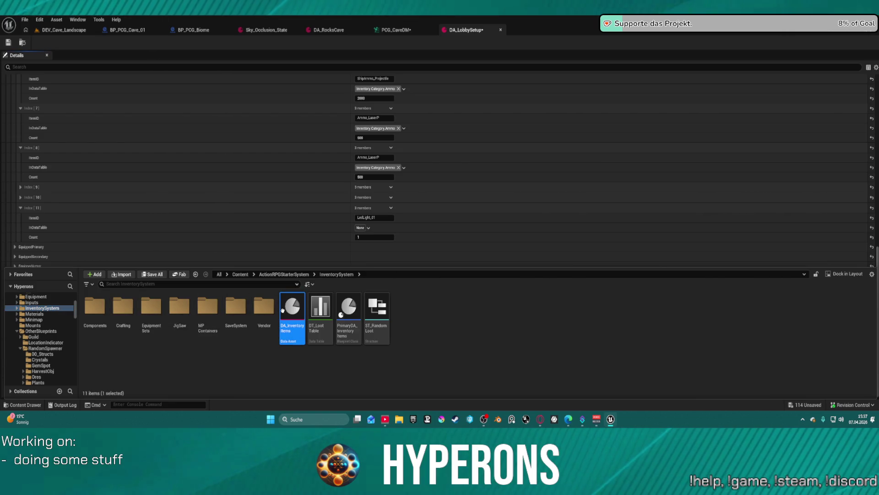
{"action": "double_click", "coordinate": [283, 311]}
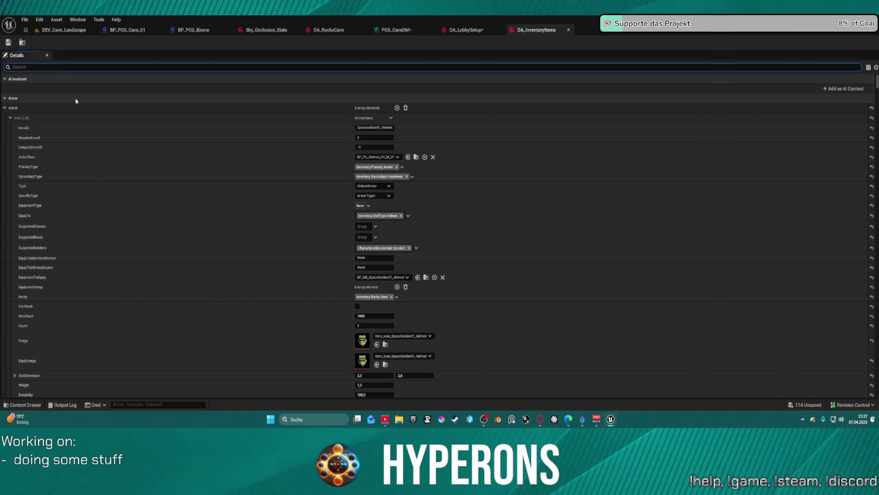
{"action": "type", "text": "led"}
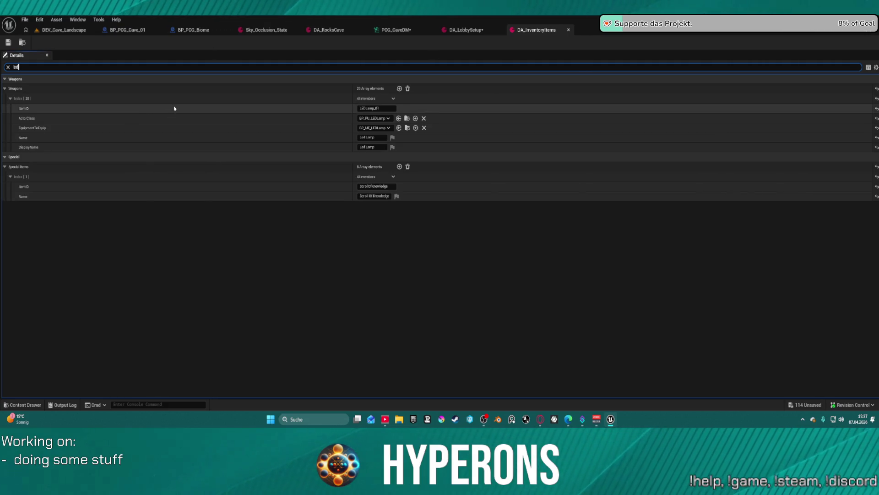
{"action": "left_click", "coordinate": [195, 108]}
{"action": "left_click", "coordinate": [466, 30]}
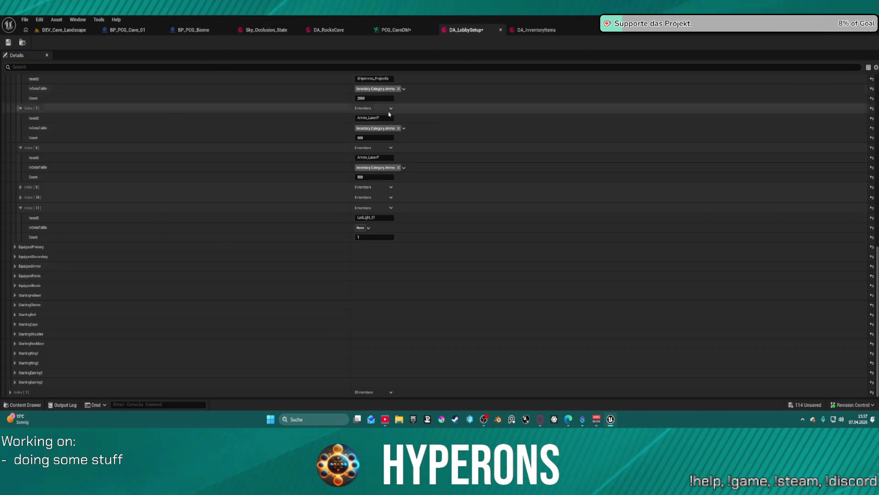
Paste LEDLamp_01 into the Index 11 ItemID, save DA_LobbySetup, and return to DEV_Cave_Landscape.
{"action": "left_click", "coordinate": [276, 221]}
{"action": "key", "text": "ctrl+v"}
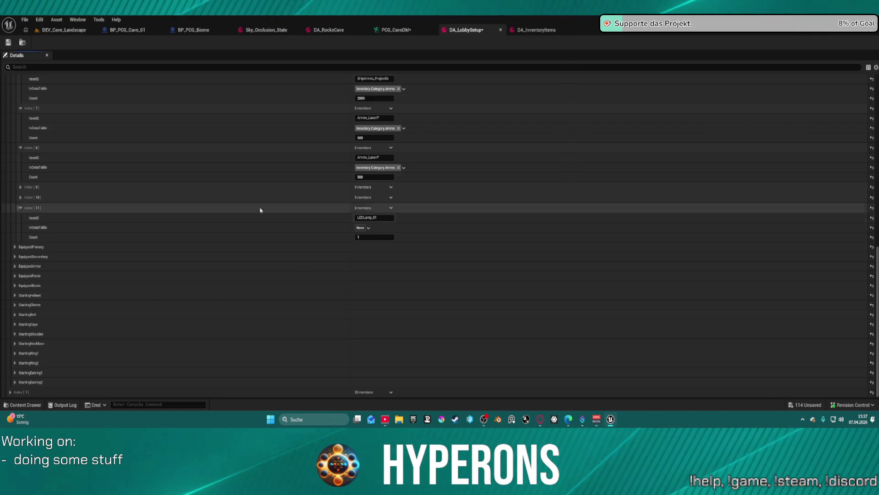
{"action": "left_click", "coordinate": [8, 43]}
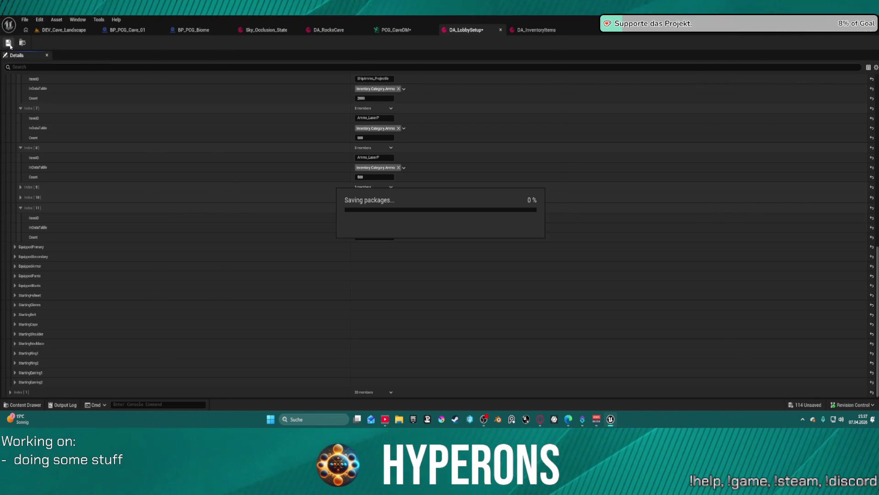
{"action": "left_click", "coordinate": [566, 31]}
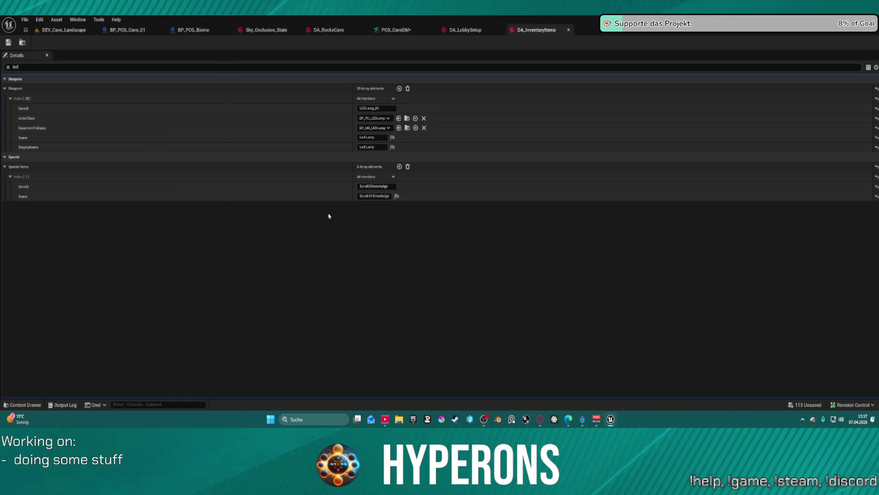
{"action": "left_click", "coordinate": [62, 31]}
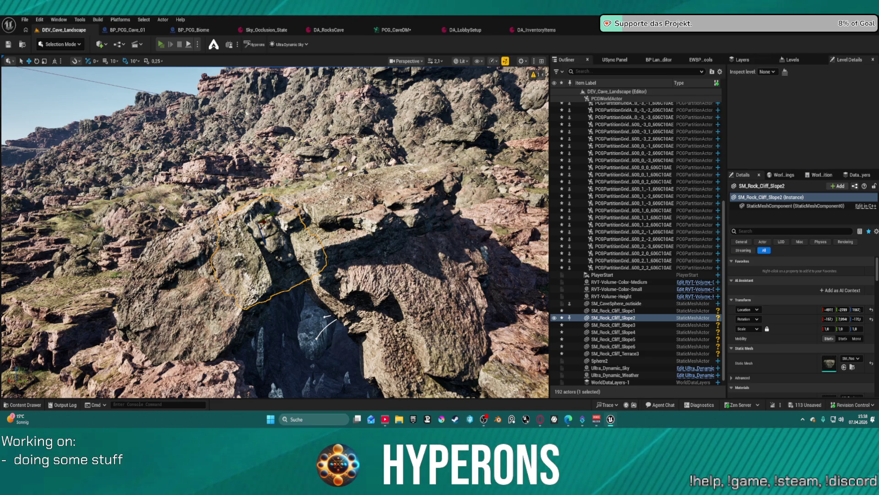
{"action": "key", "text": "alt+p"}
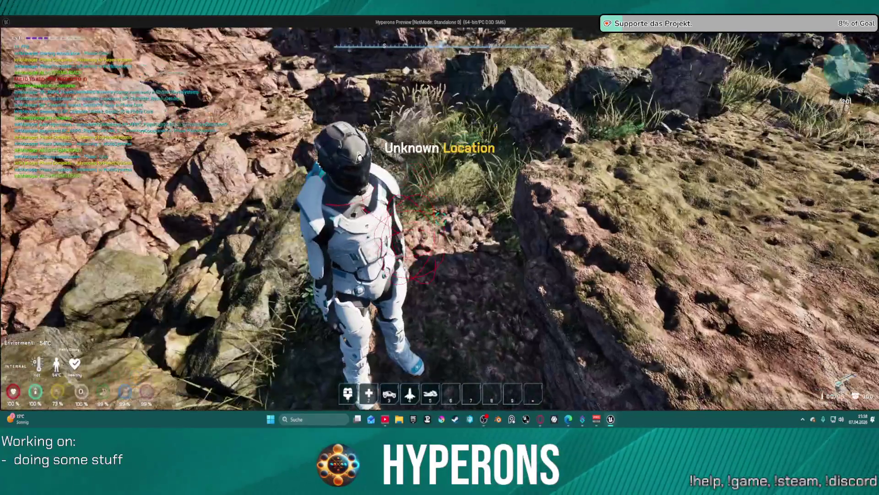
{"action": "key", "text": "i"}
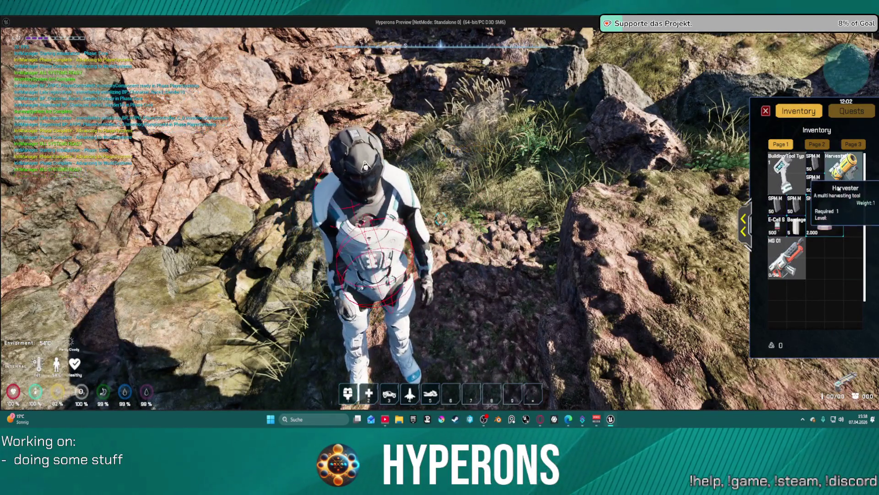
{"action": "mouse_move", "coordinate": [798, 261]}
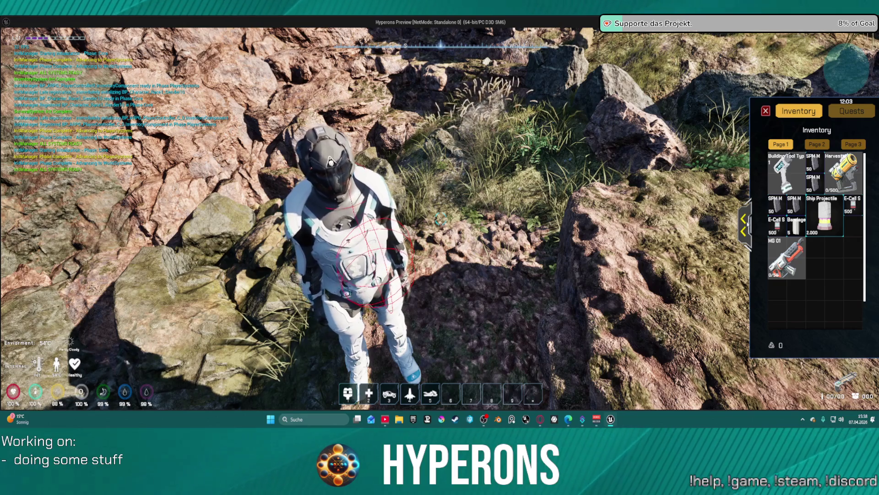
{"action": "left_click", "coordinate": [744, 224]}
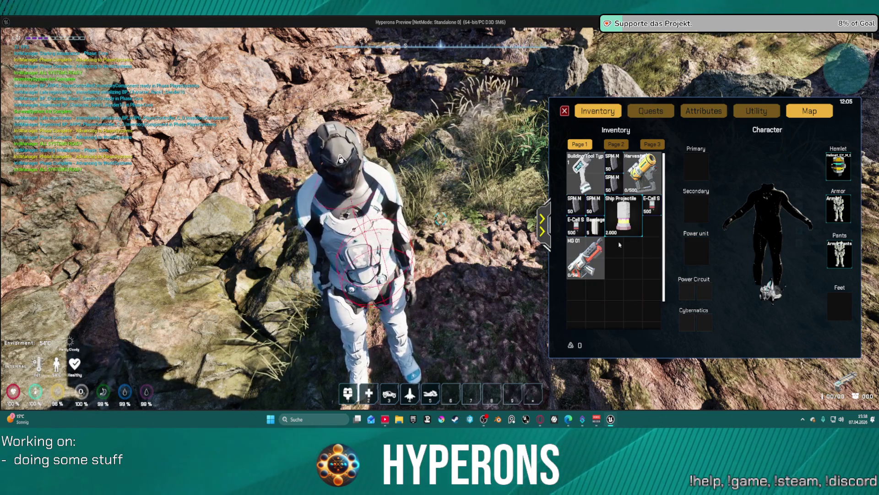
{"action": "mouse_move", "coordinate": [624, 232]}
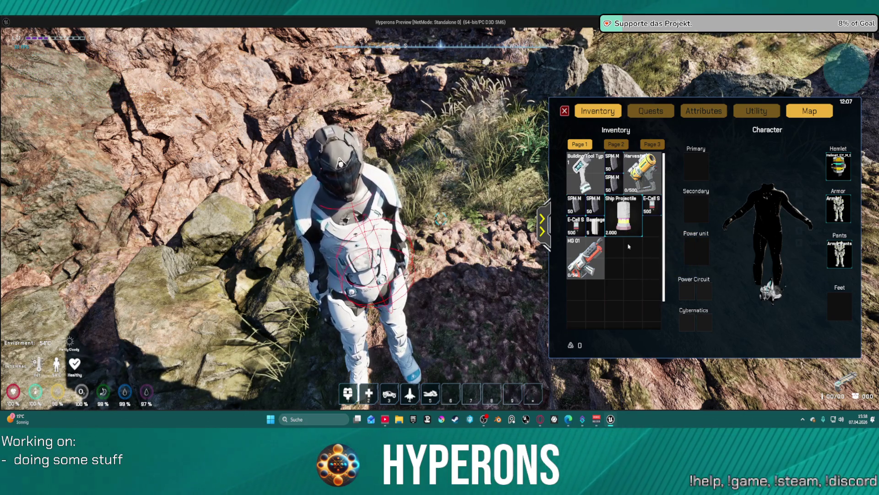
{"action": "key", "text": "Escape"}
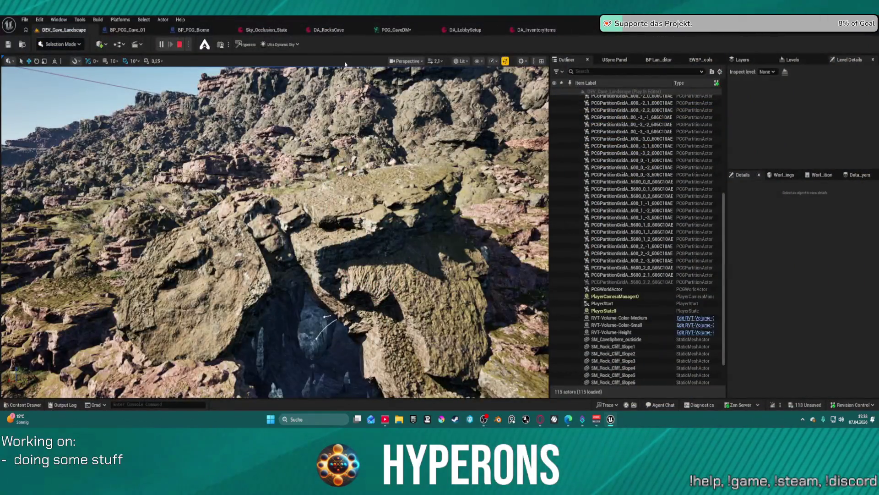
Switch to DA_InventoryItems, then select BP_ARPG_PlayerController in the Character Blueprints folder.
{"action": "left_click", "coordinate": [526, 31]}
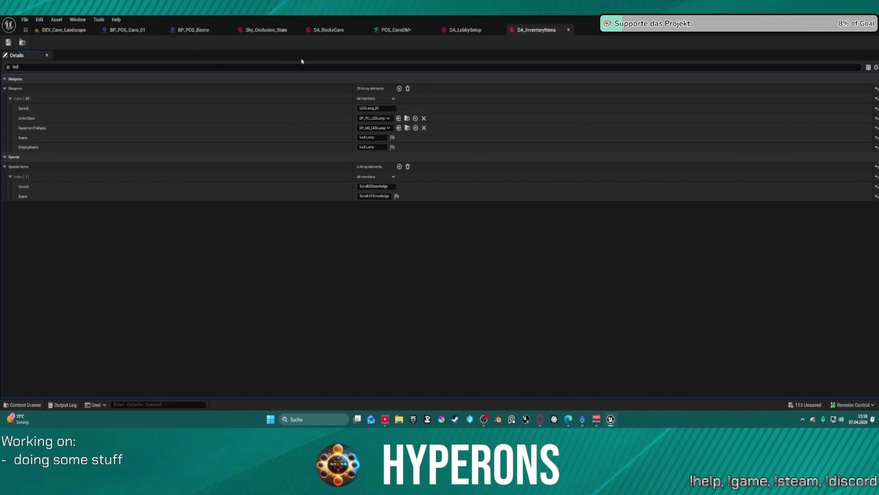
{"action": "key", "text": "ctrl+space"}
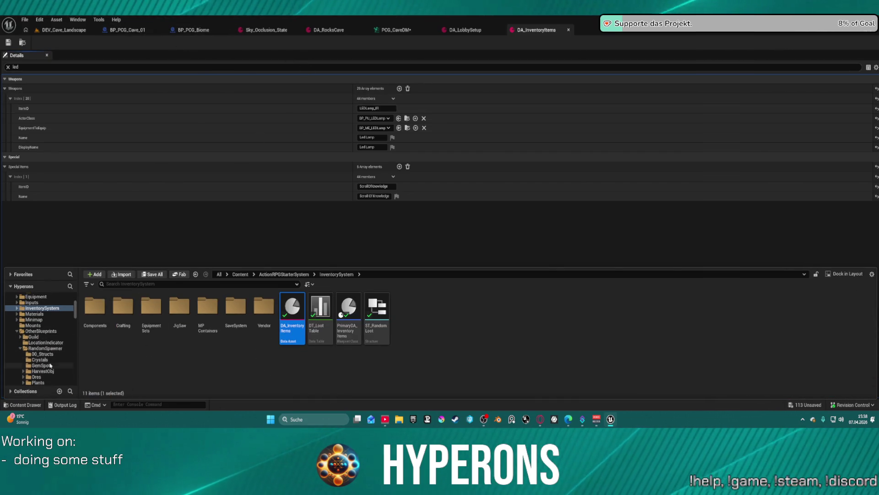
{"action": "scroll", "coordinate": [55, 343], "scroll_direction": "down", "scroll_amount": 2}
{"action": "scroll", "coordinate": [58, 339], "scroll_direction": "up", "scroll_amount": 10}
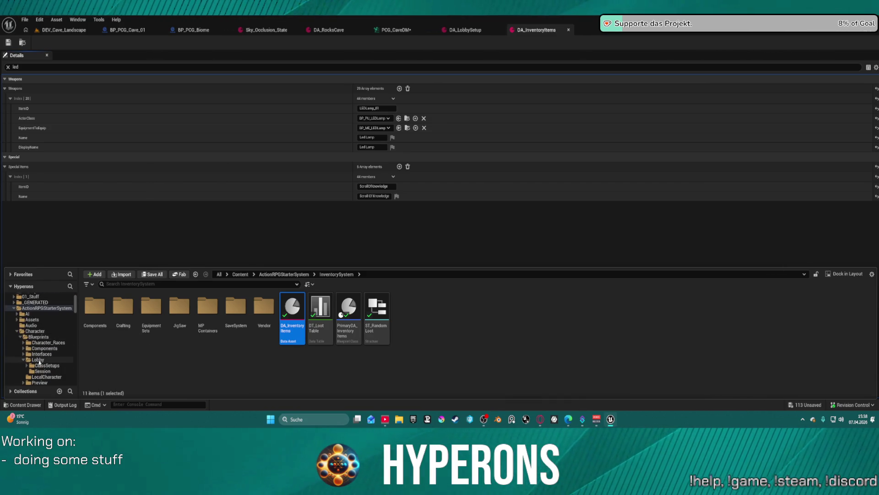
{"action": "left_click", "coordinate": [44, 337]}
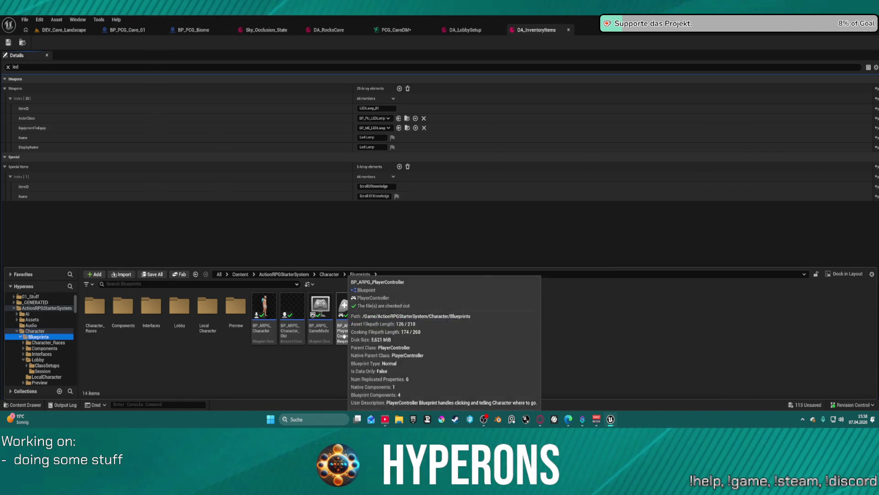
{"action": "left_click", "coordinate": [345, 338]}
Open BP_ARPG_PlayerController, select InventoryComponent and expand its Server Equipment Info slots.
{"action": "double_click", "coordinate": [345, 339]}
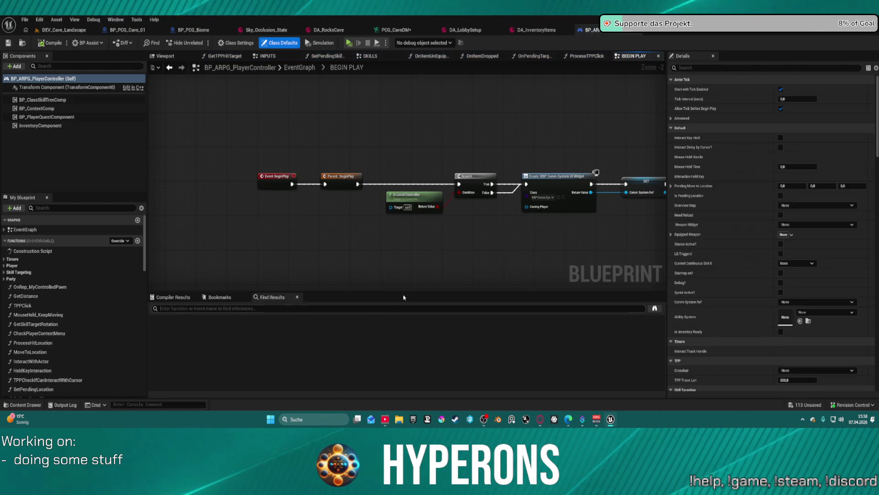
{"action": "left_click", "coordinate": [46, 125]}
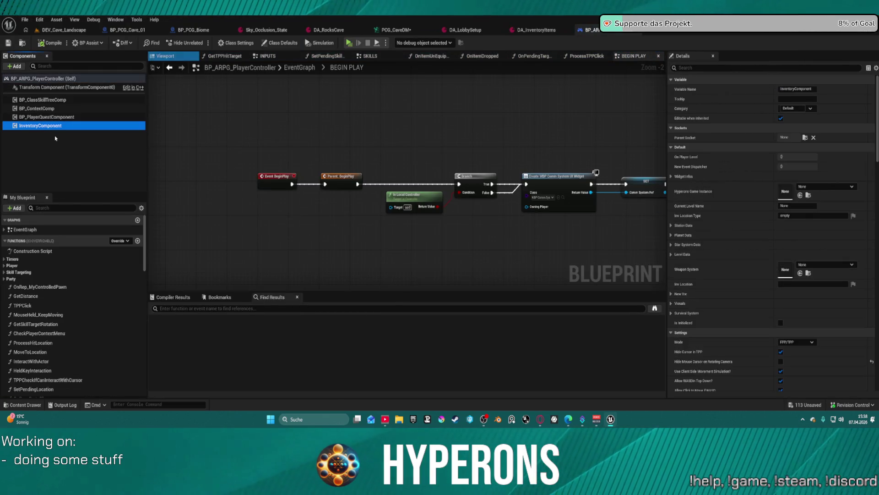
{"action": "scroll", "coordinate": [728, 275], "scroll_direction": "down", "scroll_amount": 10}
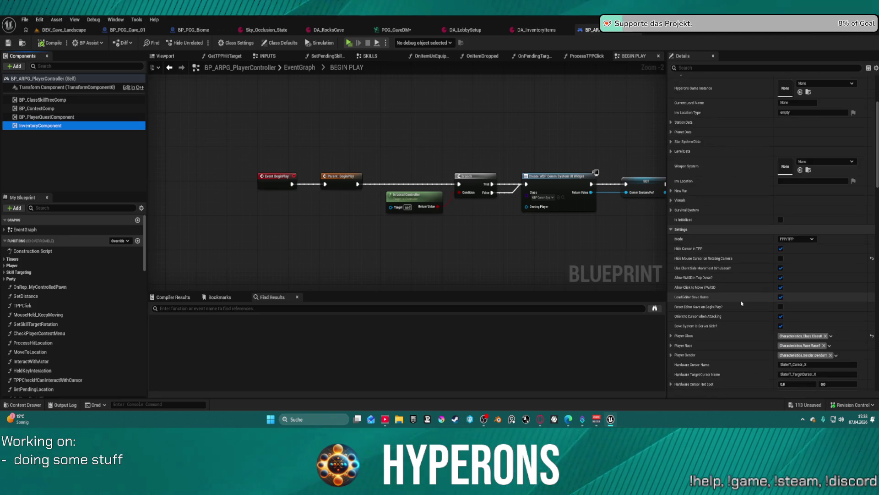
{"action": "scroll", "coordinate": [743, 298], "scroll_direction": "down", "scroll_amount": 7}
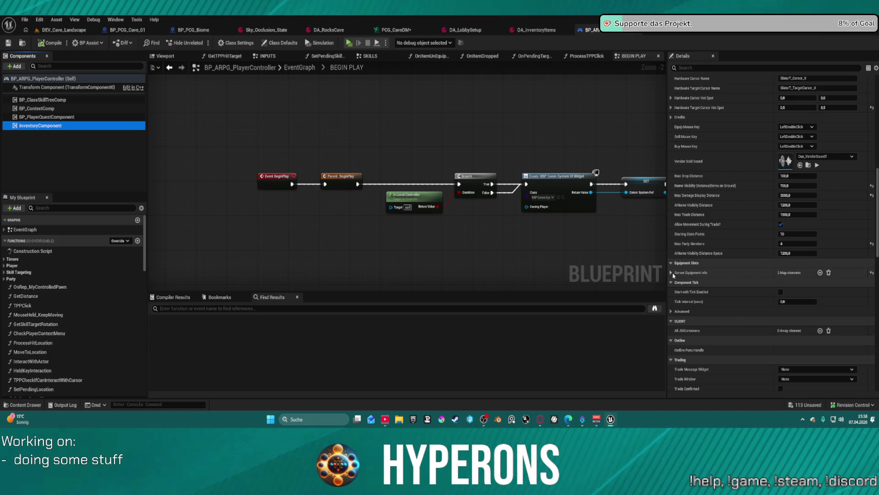
{"action": "left_click", "coordinate": [671, 273]}
Filter the properties, collapse ShieldSlot01 and the Server Equipment Info entries, then clear the filter.
{"action": "left_click", "coordinate": [705, 68]}
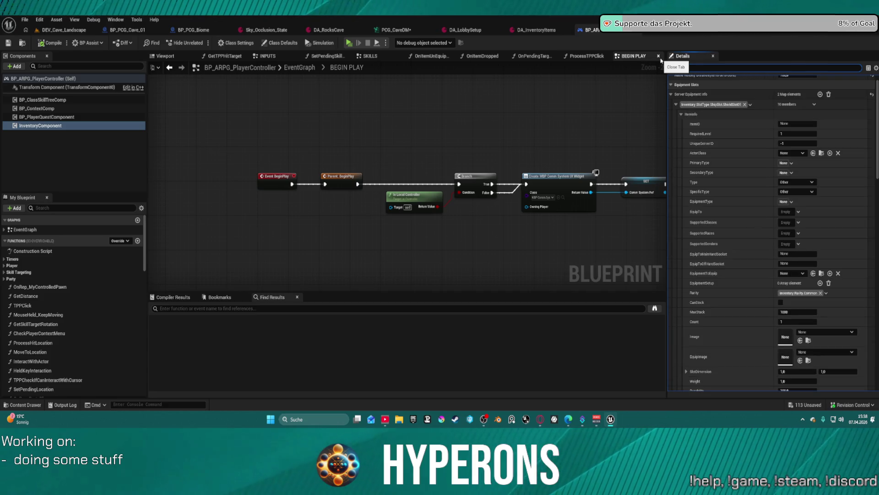
{"action": "type", "text": "item"}
{"action": "left_click", "coordinate": [676, 104]}
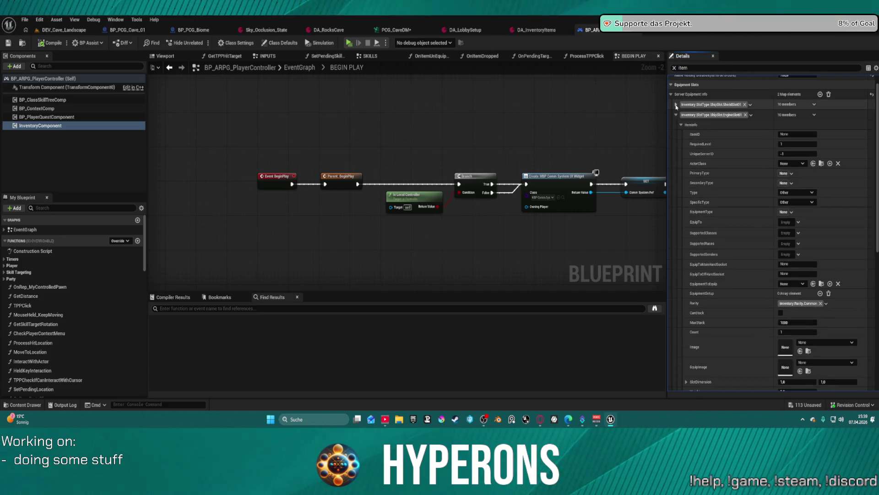
{"action": "left_click", "coordinate": [681, 115]}
{"action": "left_click", "coordinate": [677, 115]}
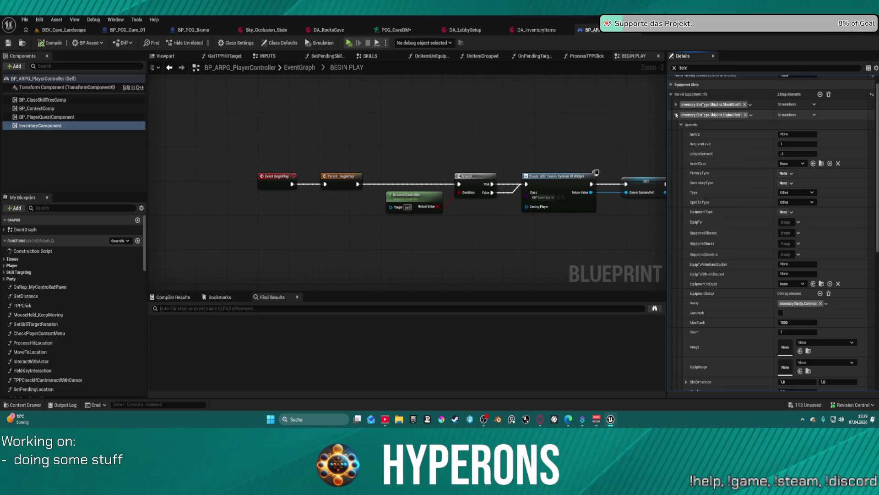
{"action": "left_click", "coordinate": [672, 111]}
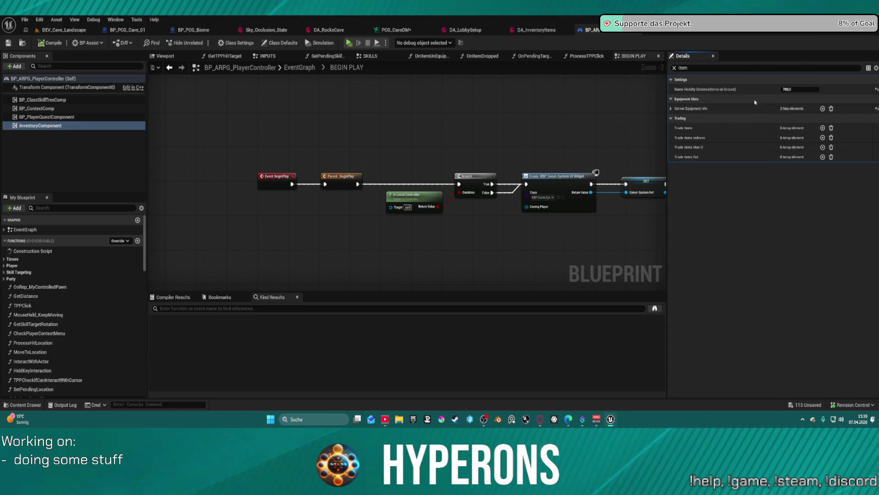
{"action": "left_click", "coordinate": [57, 127]}
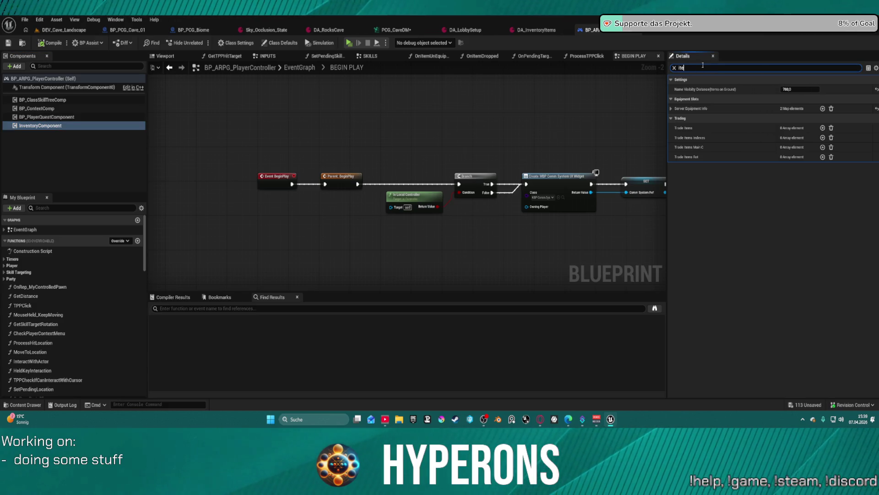
{"action": "key", "text": "BackSpace"}
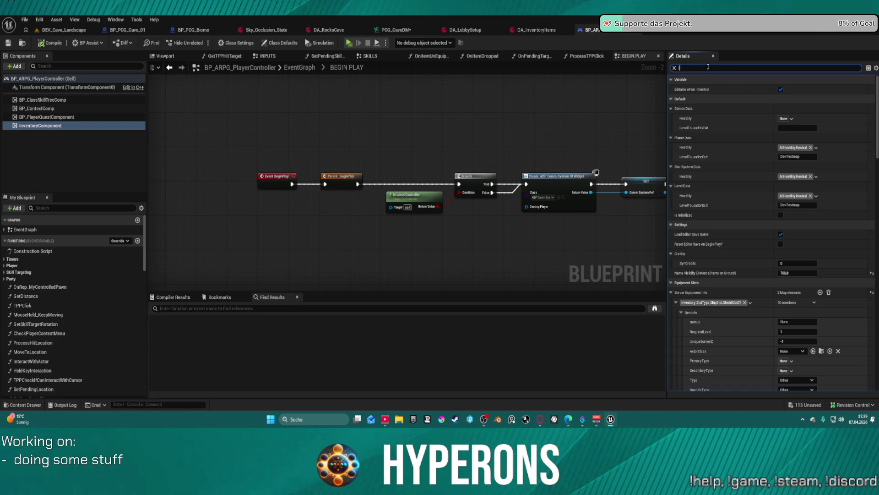
{"action": "key", "text": "BackSpace"}
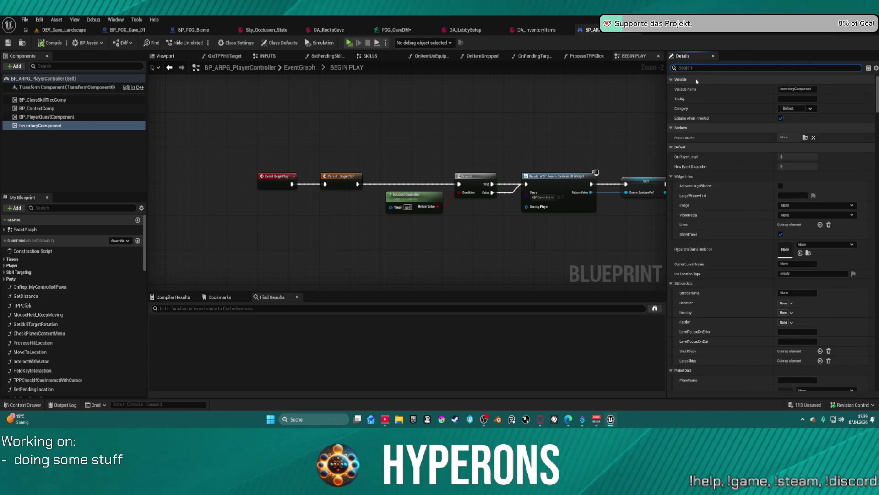
Collapse Station Data, Planet Data, Level Data and Server Equipment Info, then review remaining properties.
{"action": "scroll", "coordinate": [687, 256], "scroll_direction": "down", "scroll_amount": 1}
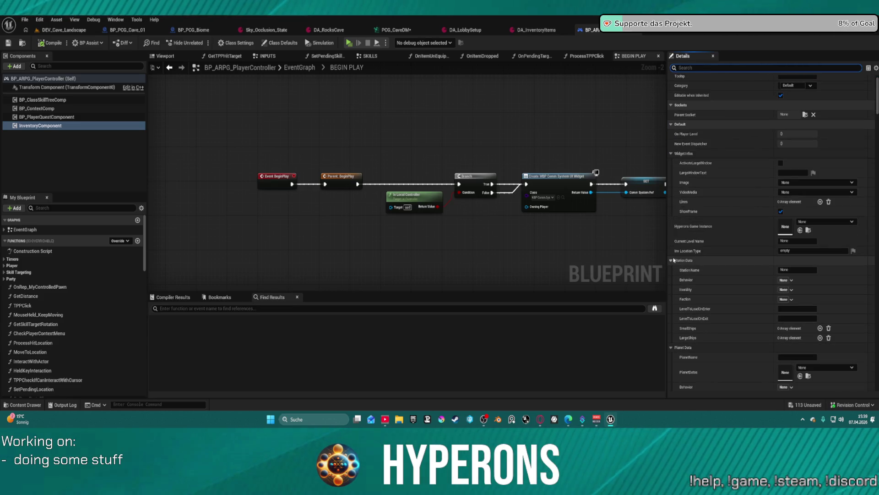
{"action": "left_click", "coordinate": [671, 260]}
{"action": "left_click", "coordinate": [671, 271]}
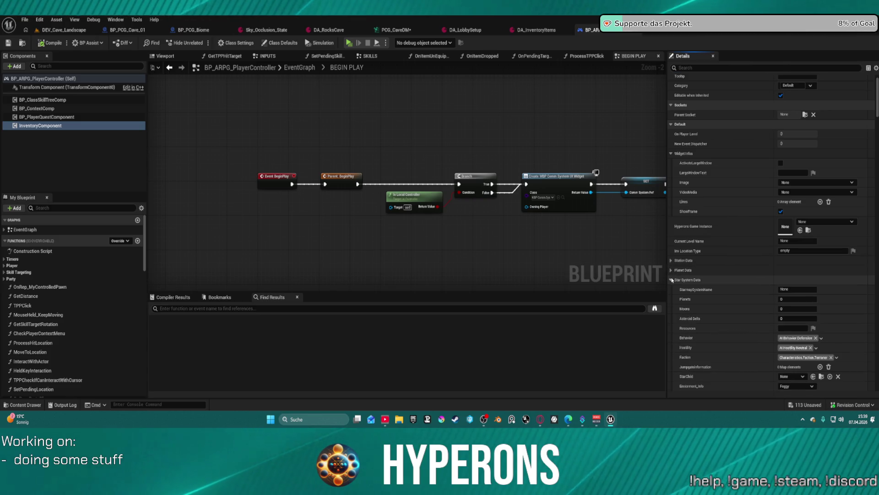
{"action": "scroll", "coordinate": [728, 305], "scroll_direction": "down", "scroll_amount": 4}
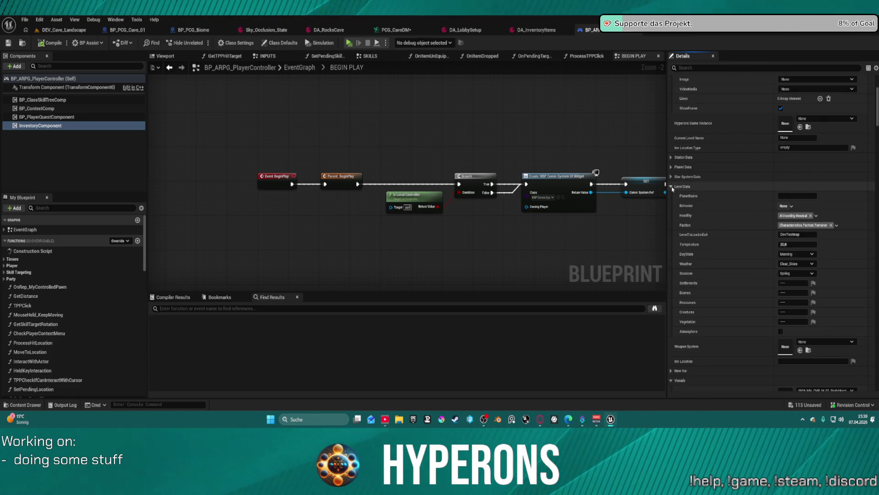
{"action": "left_click", "coordinate": [673, 187]}
{"action": "scroll", "coordinate": [687, 238], "scroll_direction": "down", "scroll_amount": 10}
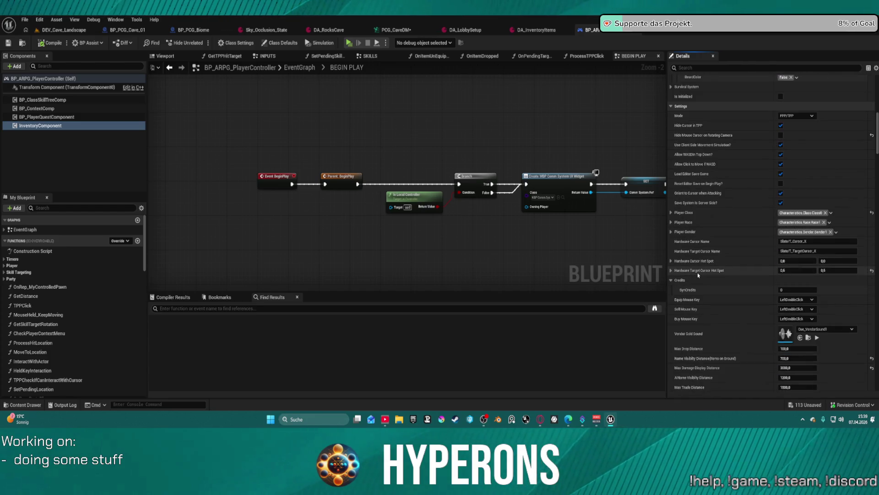
{"action": "scroll", "coordinate": [698, 275], "scroll_direction": "down", "scroll_amount": 5}
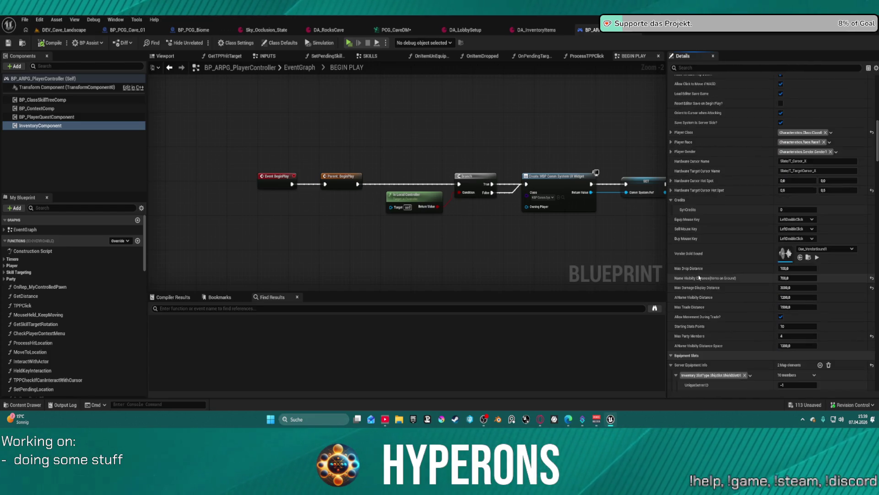
{"action": "left_click", "coordinate": [672, 319]}
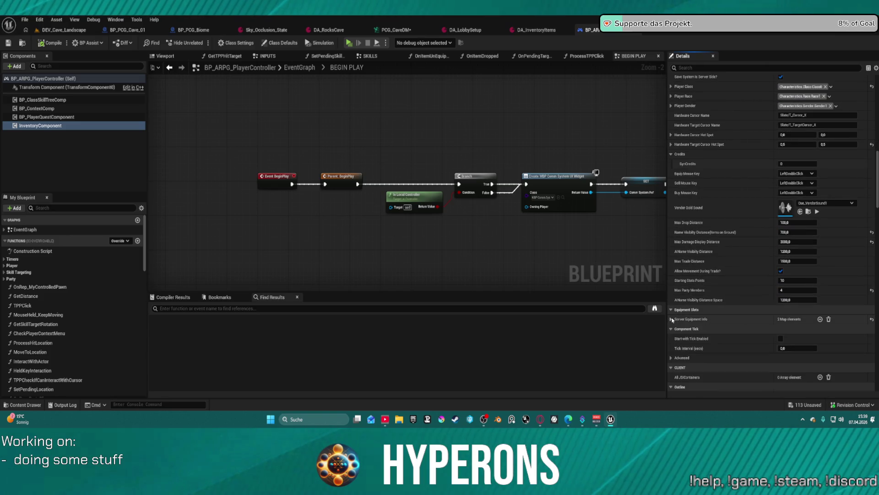
{"action": "scroll", "coordinate": [706, 342], "scroll_direction": "down", "scroll_amount": 3}
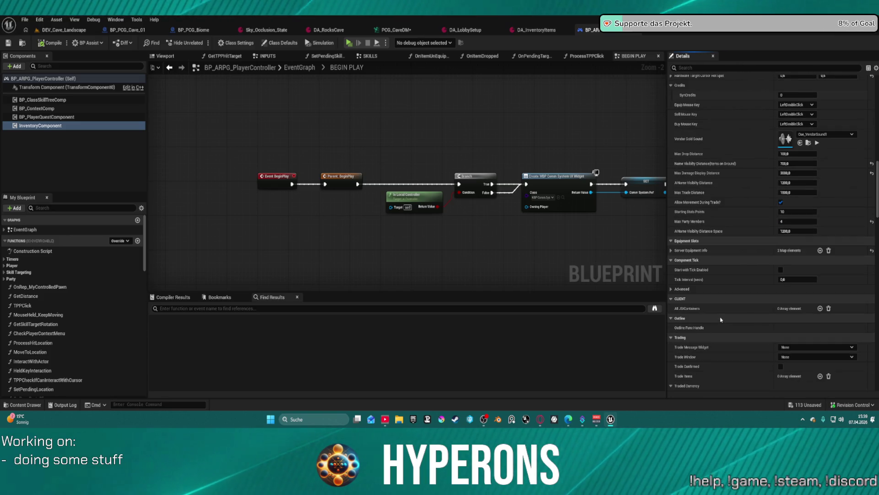
{"action": "scroll", "coordinate": [721, 320], "scroll_direction": "down", "scroll_amount": 2}
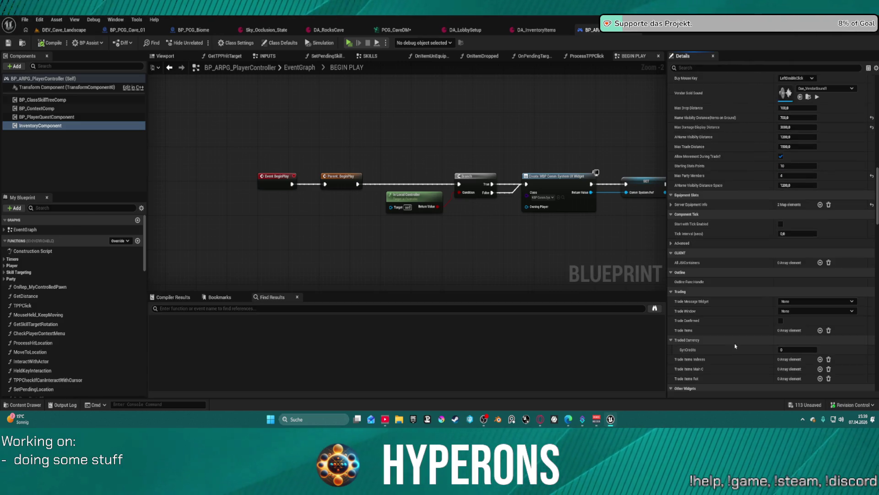
{"action": "scroll", "coordinate": [740, 341], "scroll_direction": "up", "scroll_amount": 10}
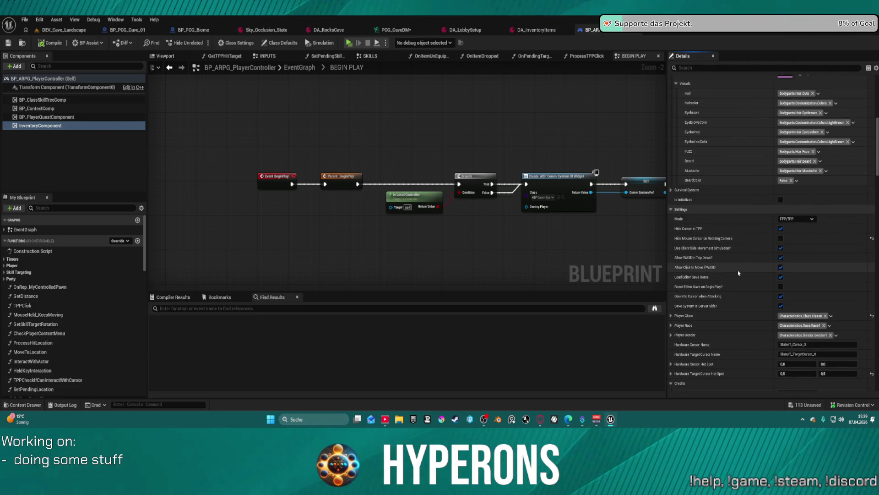
{"action": "scroll", "coordinate": [738, 235], "scroll_direction": "up", "scroll_amount": 3}
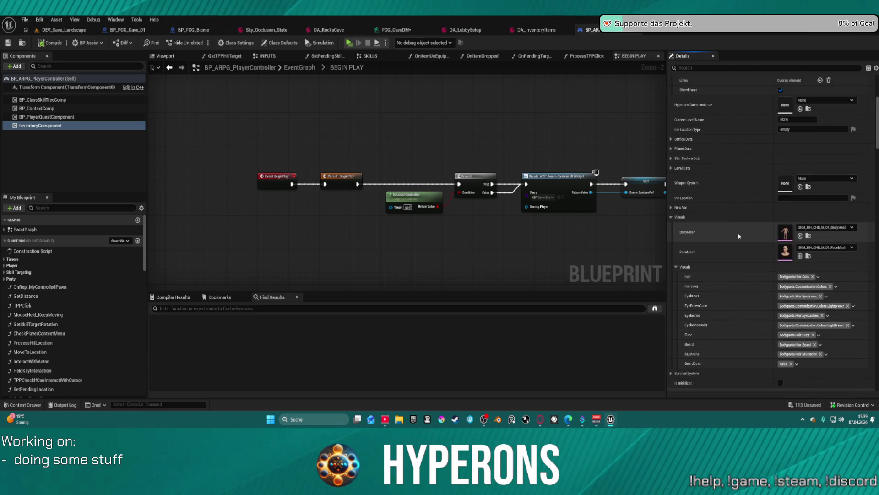
{"action": "scroll", "coordinate": [736, 230], "scroll_direction": "up", "scroll_amount": 4}
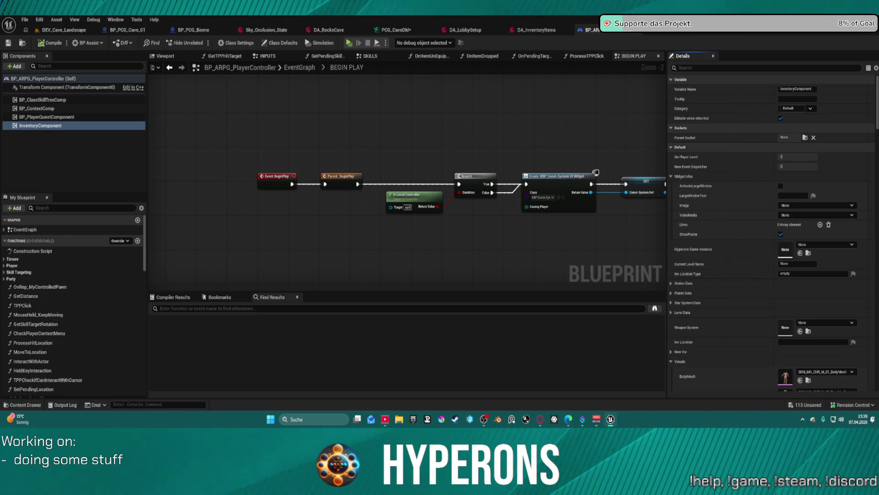
Clear the led filter in DA_InventoryItems and collapse the Armor and Debug_Weapon entries.
{"action": "left_click", "coordinate": [522, 31]}
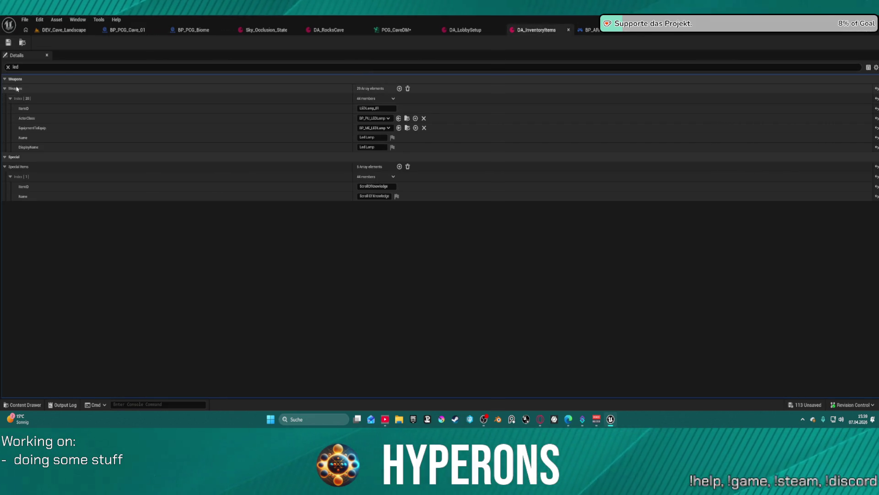
{"action": "left_click", "coordinate": [8, 67]}
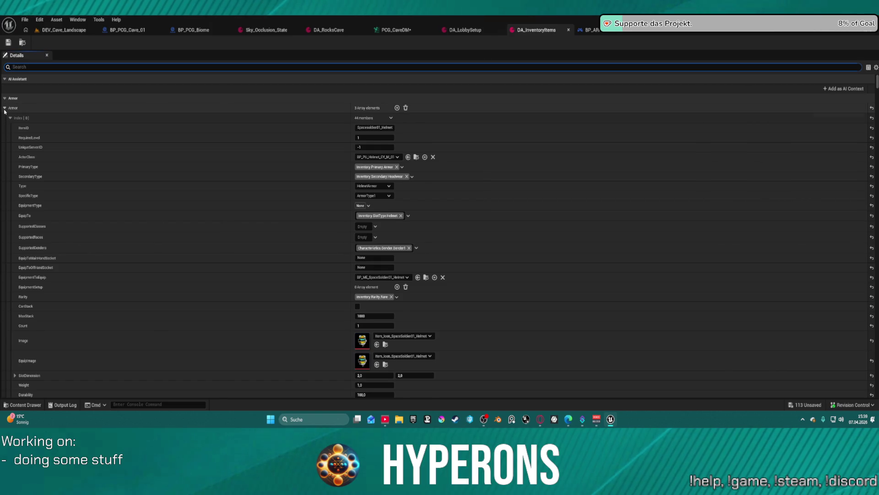
{"action": "left_click", "coordinate": [4, 108]}
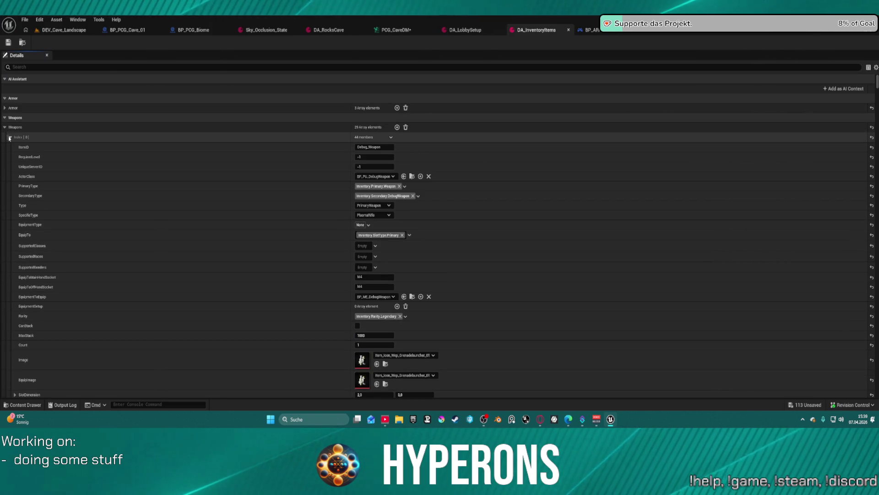
{"action": "left_click", "coordinate": [9, 138]}
Scroll through the inventory item list, then bring up DA_LobbySetup with its LEDLamp_01 entry.
{"action": "scroll", "coordinate": [135, 282], "scroll_direction": "down", "scroll_amount": 5}
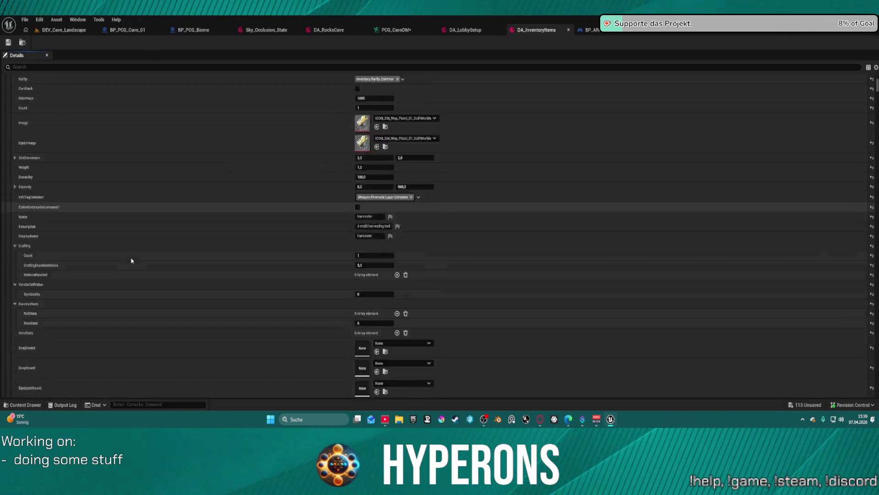
{"action": "scroll", "coordinate": [147, 270], "scroll_direction": "down", "scroll_amount": 20}
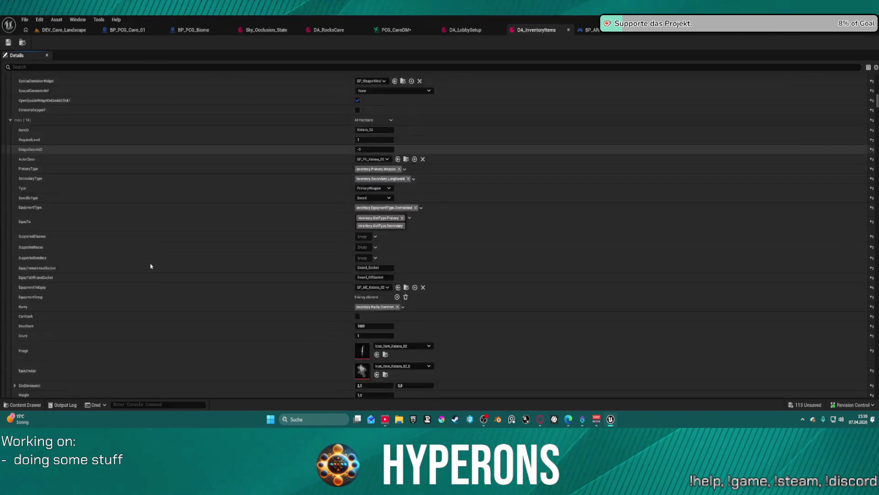
{"action": "scroll", "coordinate": [153, 261], "scroll_direction": "down", "scroll_amount": 20}
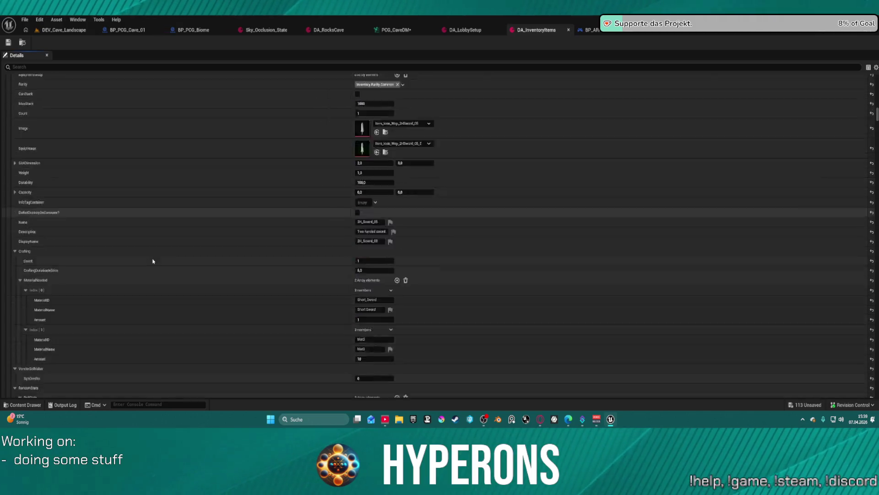
{"action": "scroll", "coordinate": [149, 258], "scroll_direction": "down", "scroll_amount": 20}
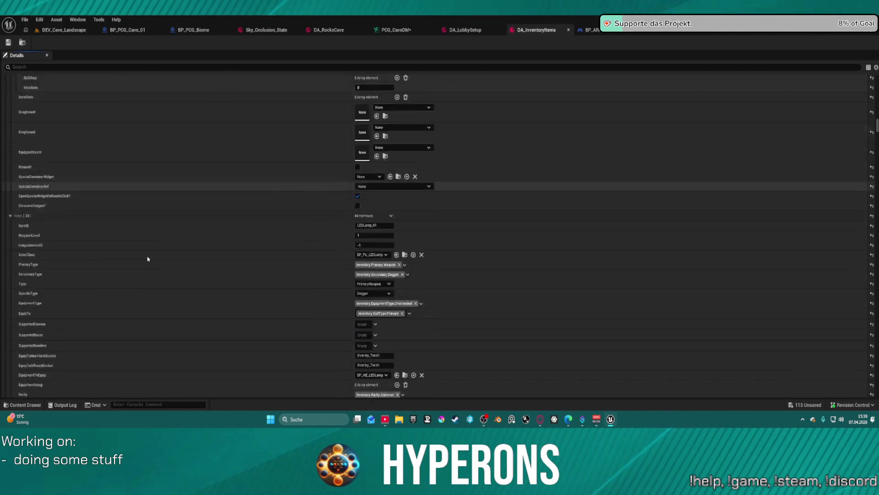
{"action": "scroll", "coordinate": [149, 254], "scroll_direction": "up", "scroll_amount": 10}
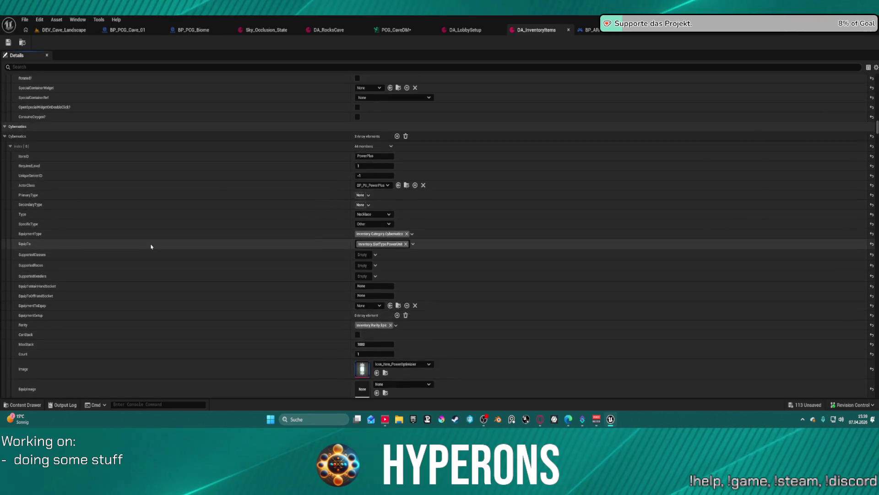
{"action": "scroll", "coordinate": [152, 247], "scroll_direction": "down", "scroll_amount": 10}
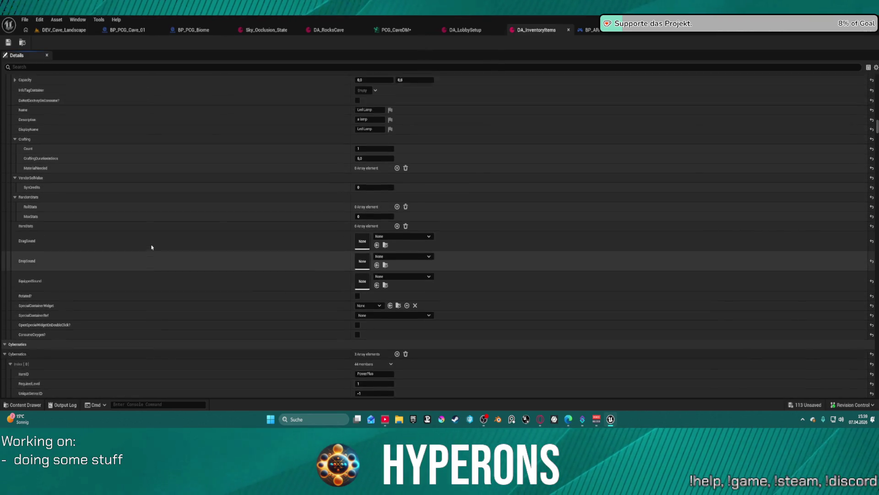
{"action": "scroll", "coordinate": [152, 243], "scroll_direction": "up", "scroll_amount": 10}
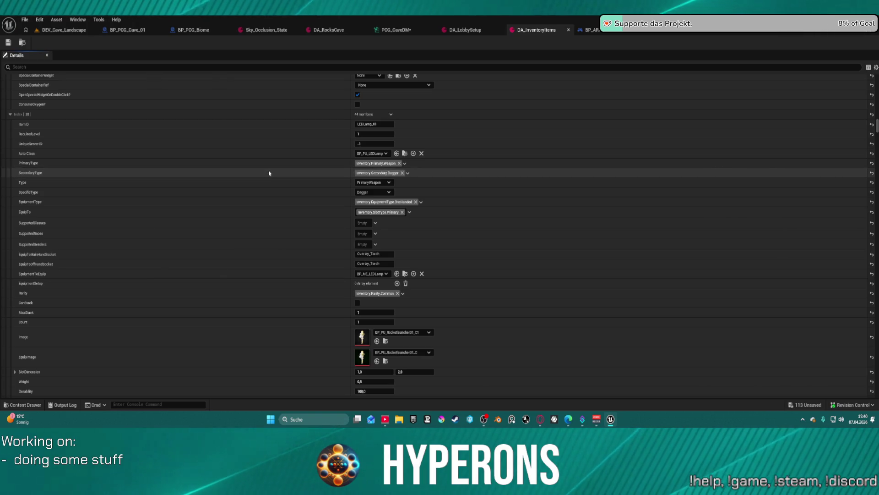
{"action": "left_click", "coordinate": [456, 31]}
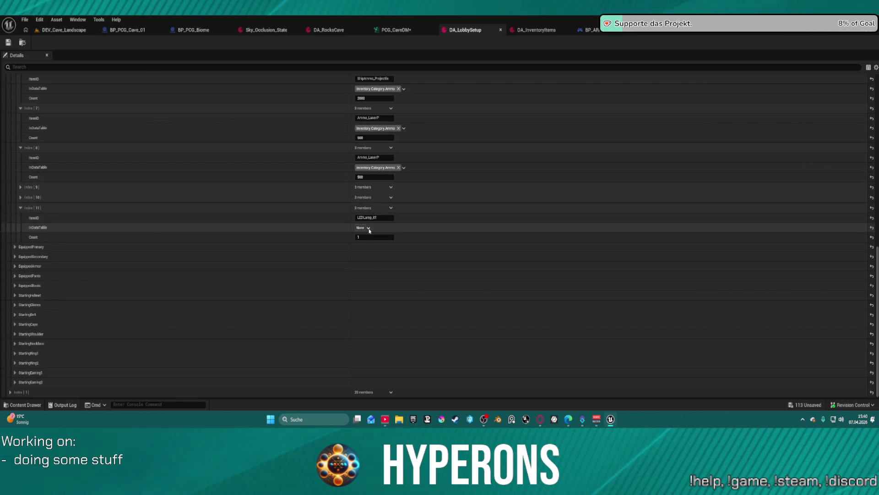
Set Index 11's InDataTable to Inventory.Category.Weapons, save DA_LobbySetup, and return to DEV_Cave_Landscape.
{"action": "left_click", "coordinate": [362, 228]}
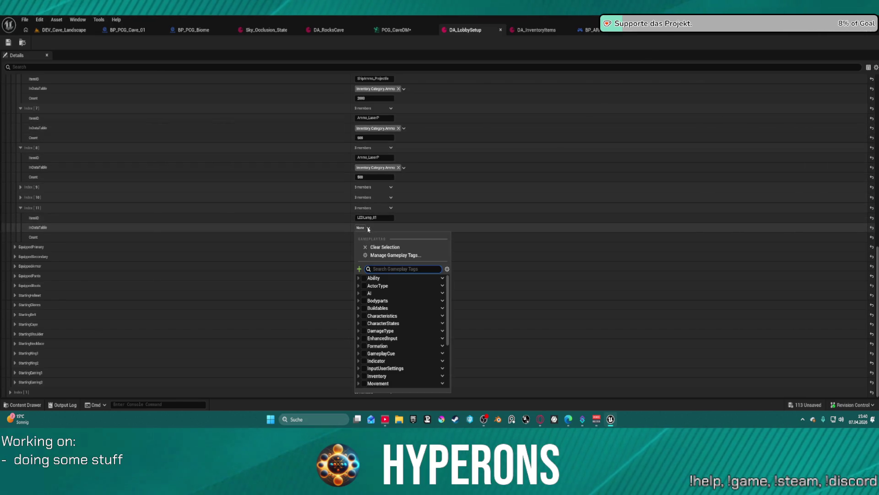
{"action": "left_click", "coordinate": [358, 376]}
{"action": "scroll", "coordinate": [358, 337], "scroll_direction": "down", "scroll_amount": 2}
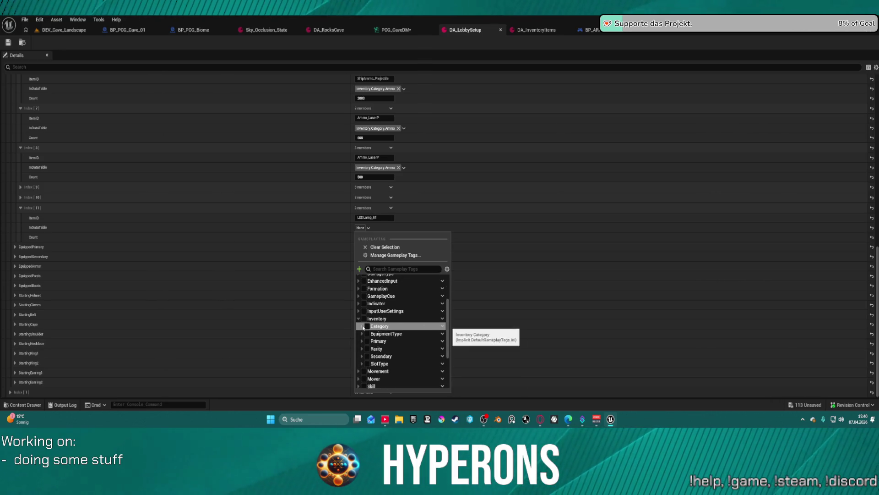
{"action": "left_click", "coordinate": [361, 326]}
{"action": "scroll", "coordinate": [370, 362], "scroll_direction": "down", "scroll_amount": 1}
{"action": "scroll", "coordinate": [370, 366], "scroll_direction": "down", "scroll_amount": 1}
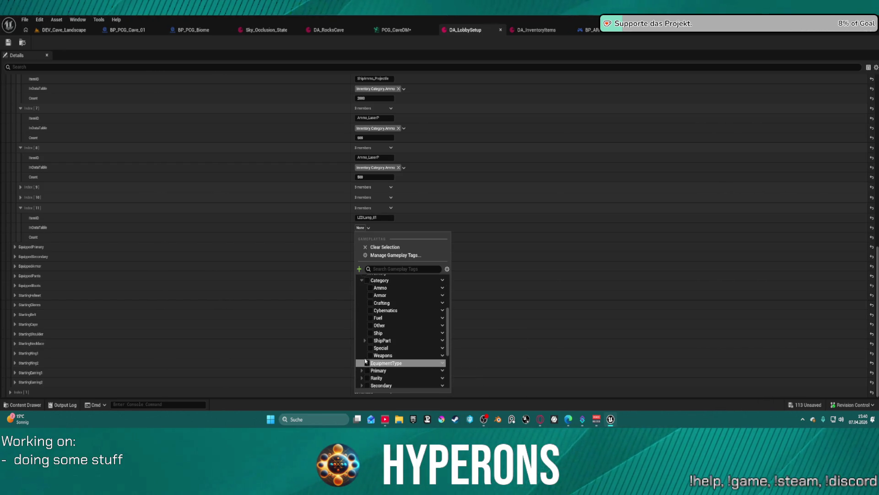
{"action": "left_click", "coordinate": [370, 355]}
{"action": "left_click", "coordinate": [9, 42]}
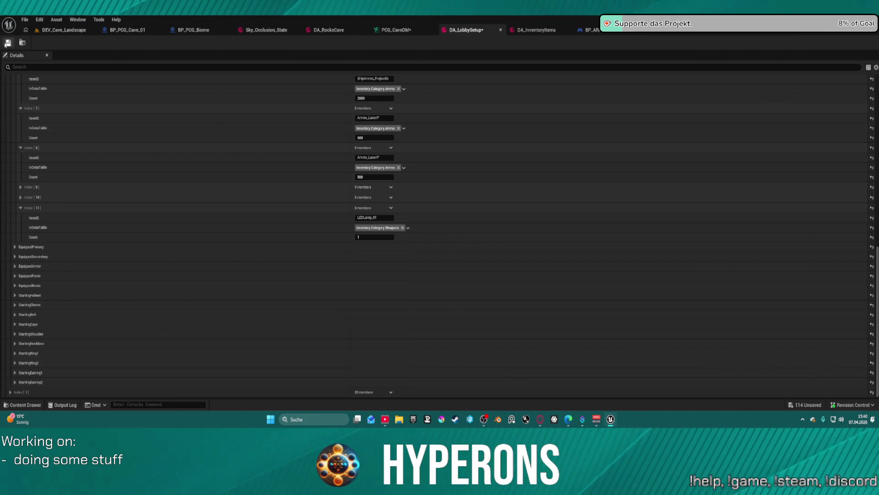
{"action": "left_click", "coordinate": [63, 30]}
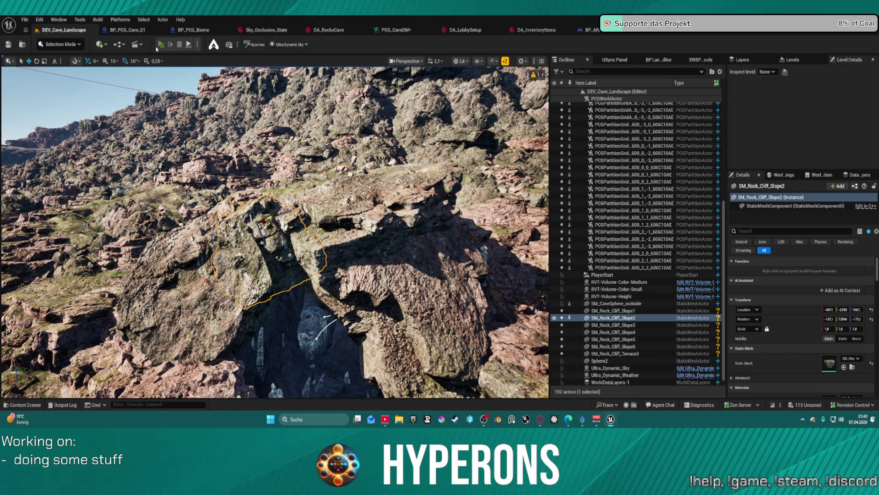
Start the preview, close the inventory, and walk over the rocks down into the dark cave.
{"action": "key", "text": "i"}
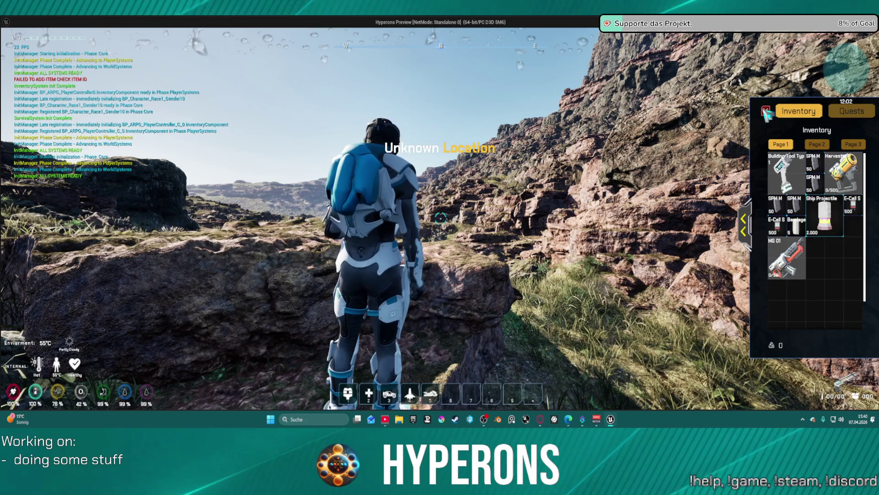
{"action": "left_click", "coordinate": [766, 112]}
{"action": "key", "text": "w"}
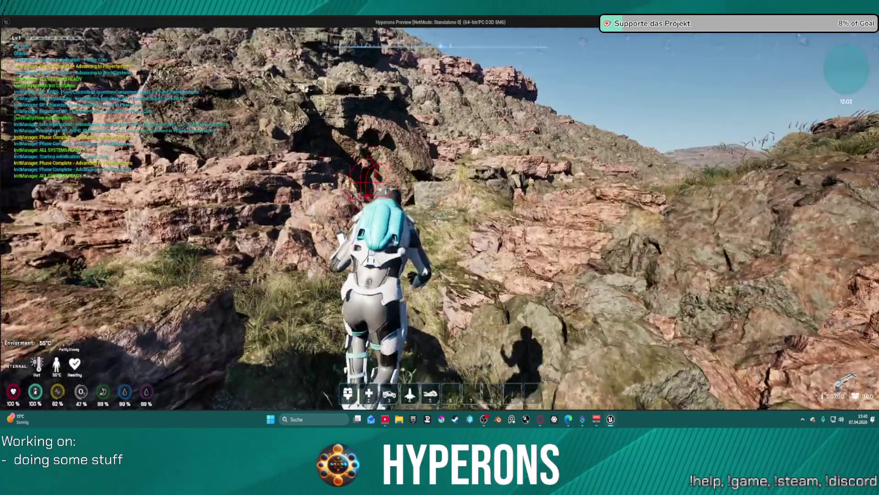
{"action": "key", "text": "w"}
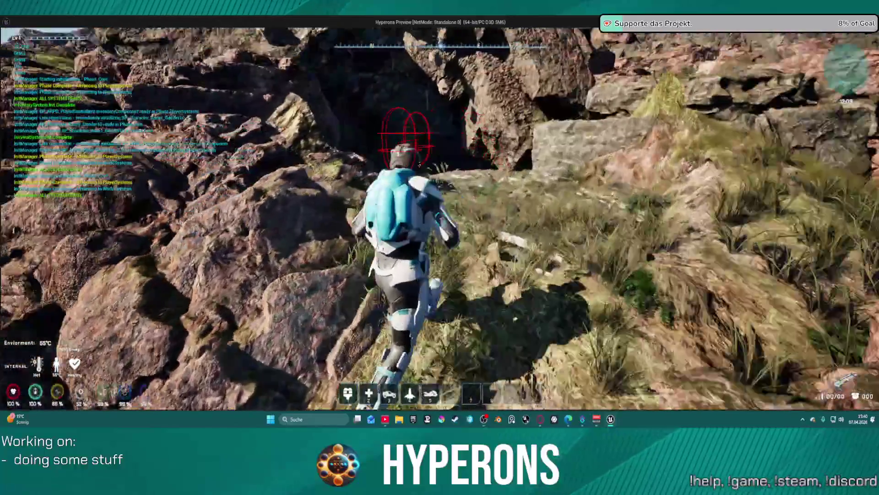
{"action": "key", "text": "w"}
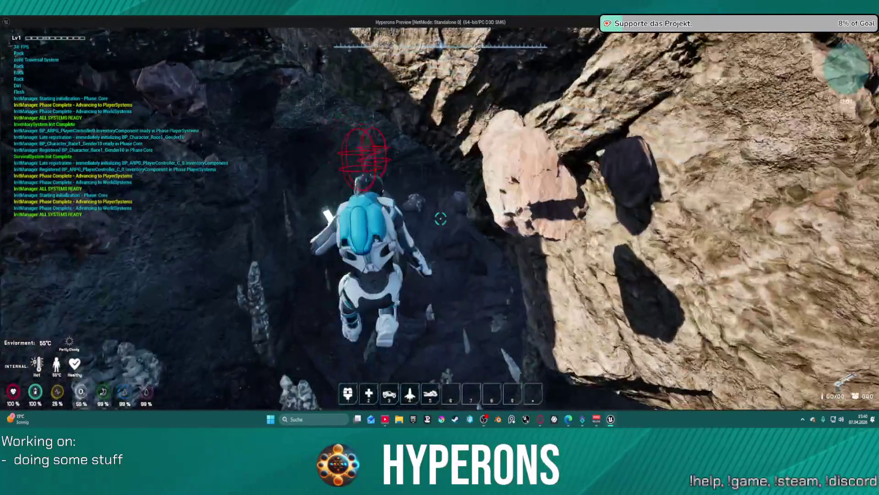
{"action": "key", "text": "w"}
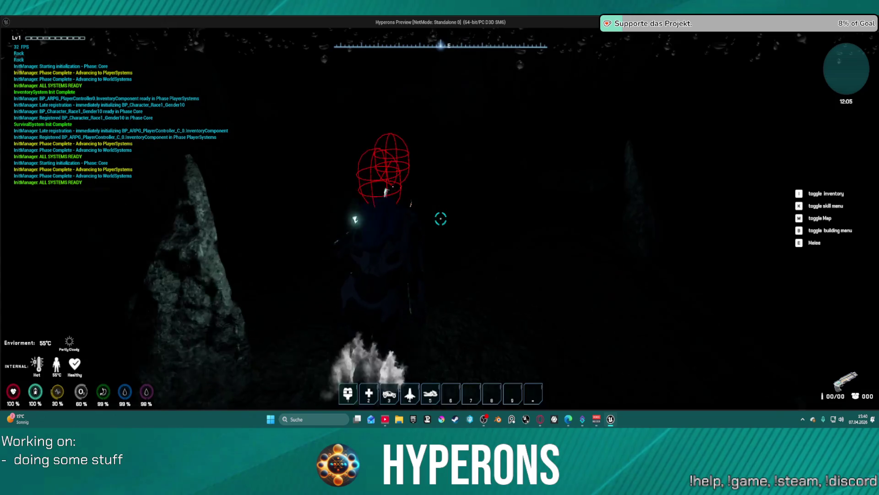
{"action": "key", "text": "w"}
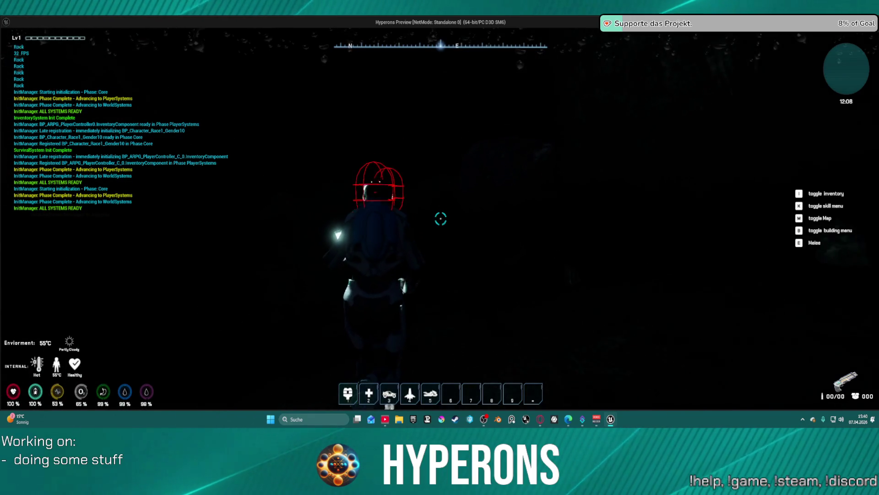
Move through the cave, turning the character to show the LED lamp lighting the rock walls.
{"action": "key", "text": "w"}
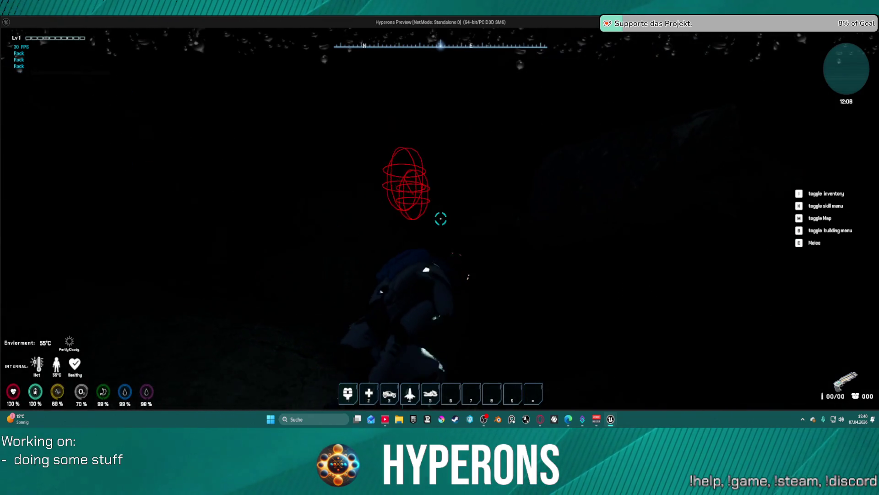
{"action": "key", "text": "w"}
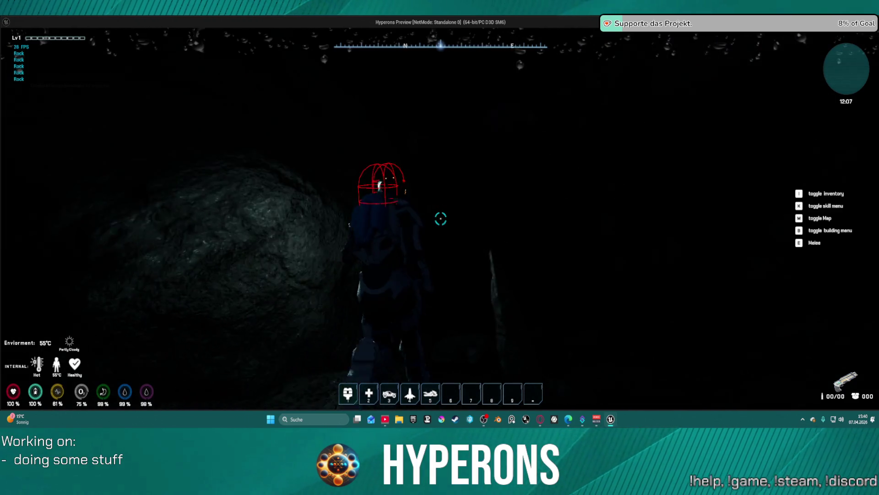
{"action": "key", "text": "w"}
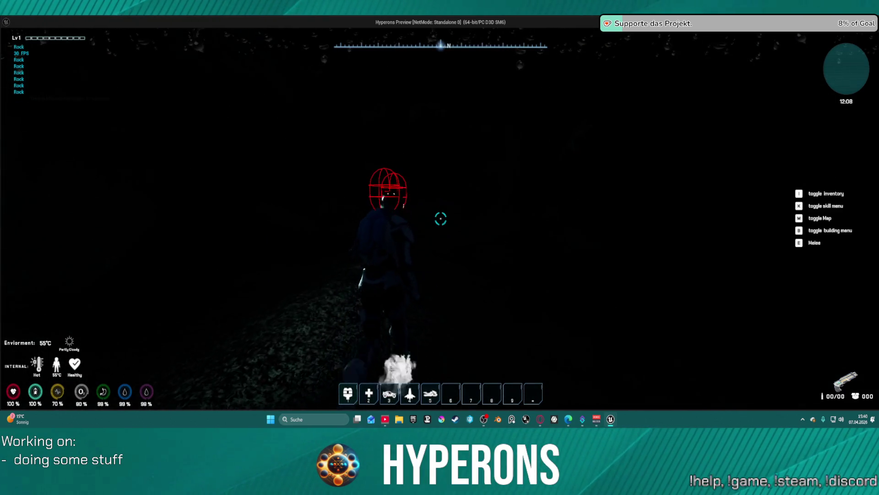
{"action": "key", "text": "w"}
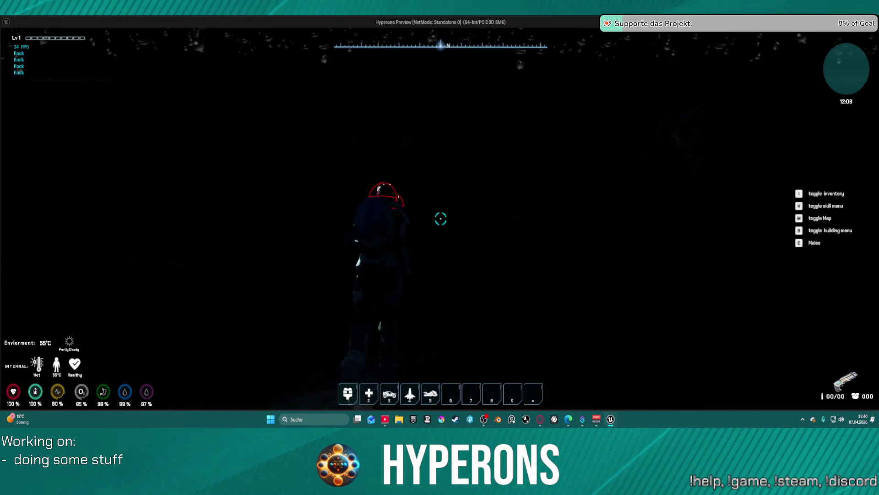
{"action": "key", "text": "w"}
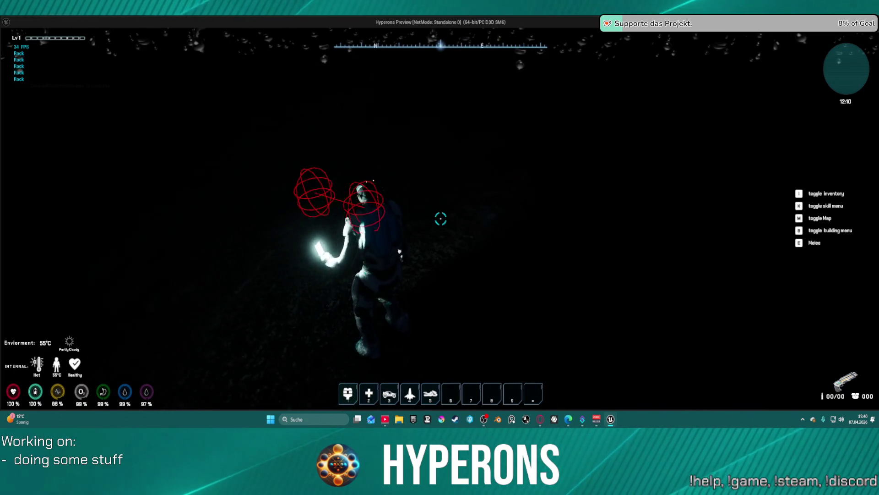
{"action": "key", "text": "w"}
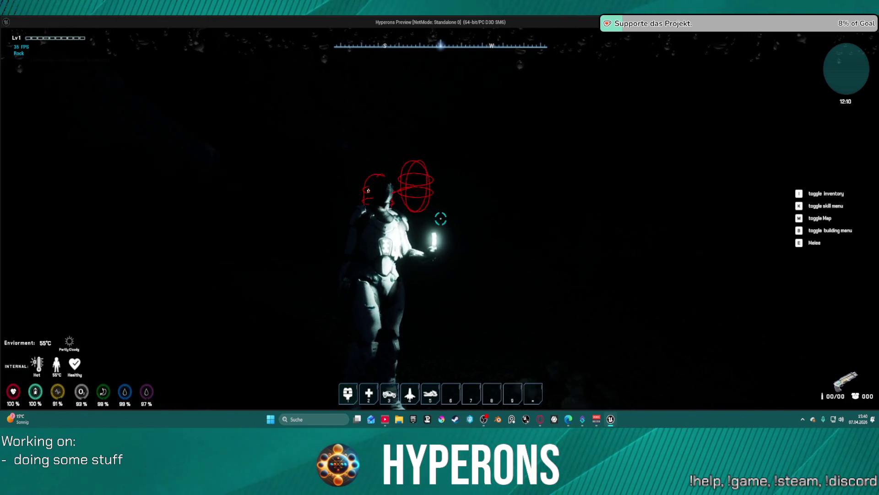
{"action": "key", "text": "s"}
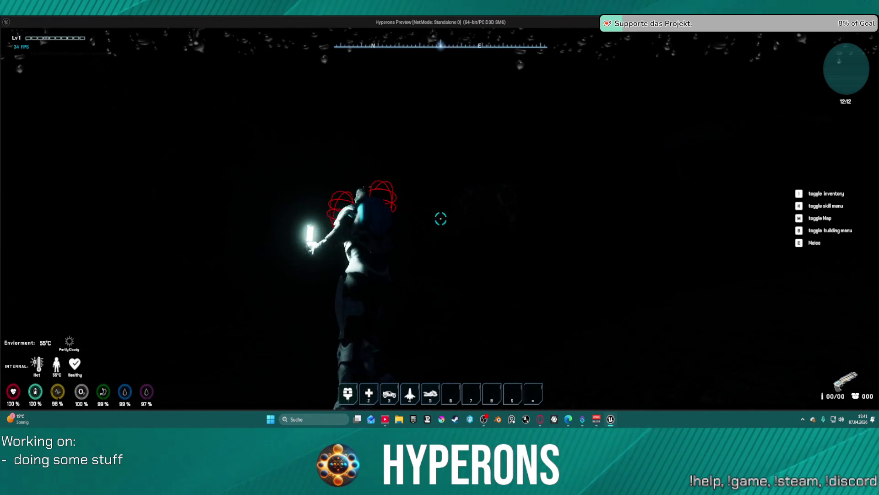
{"action": "key", "text": "s"}
{"action": "key", "text": "w"}
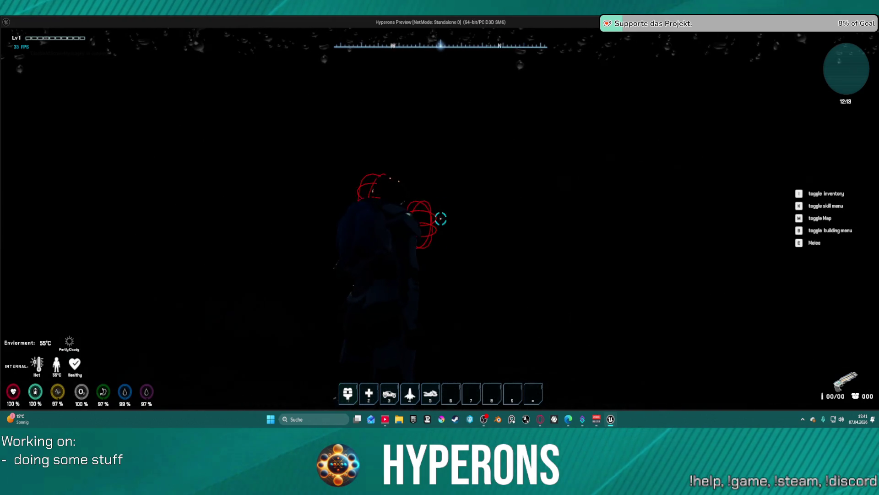
{"action": "key", "text": "d"}
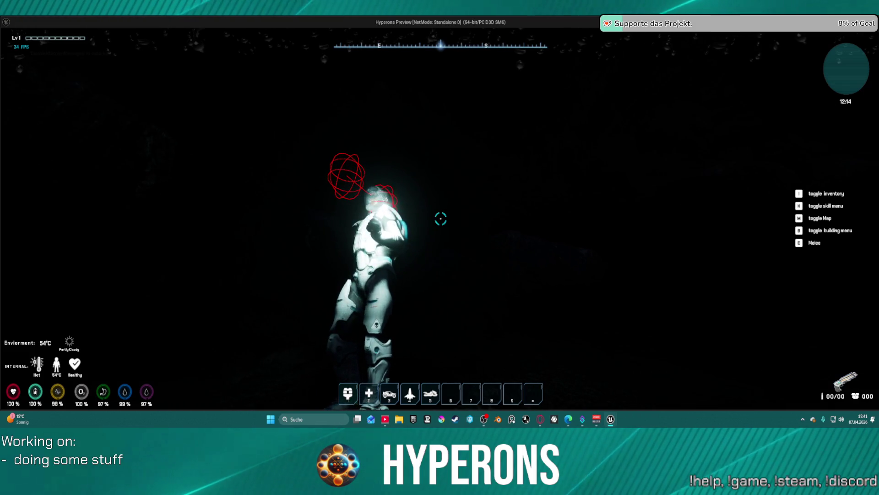
{"action": "key", "text": "w"}
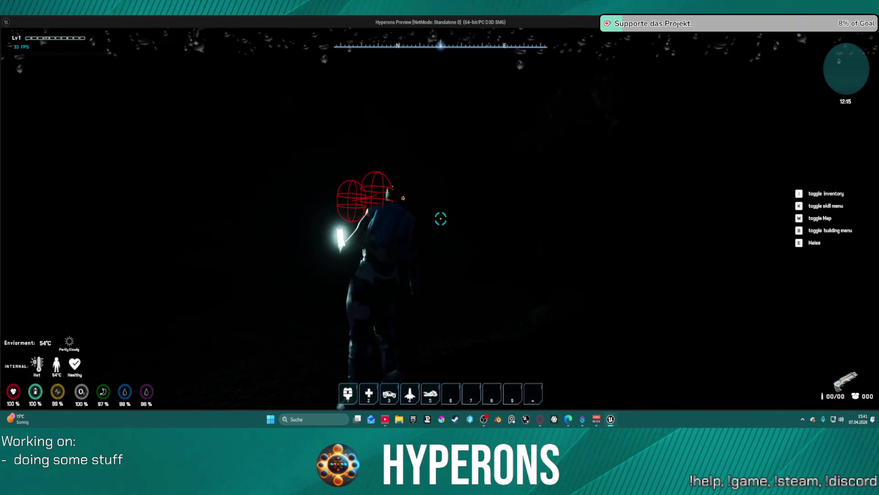
Mine rock from the cave floor twice and open the inventory to check the Led Lamp.
{"action": "key", "text": "e"}
{"action": "key", "text": "e"}
{"action": "key", "text": "e"}
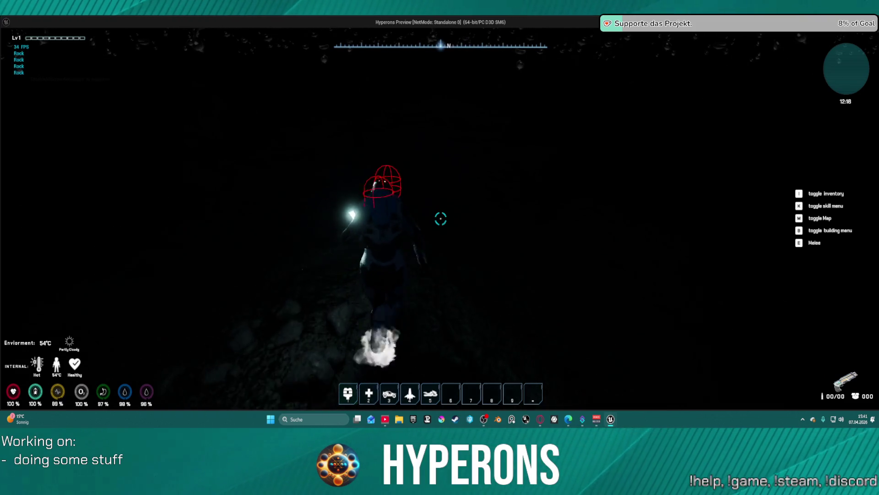
{"action": "key", "text": "e"}
{"action": "key", "text": "e"}
{"action": "key", "text": "e"}
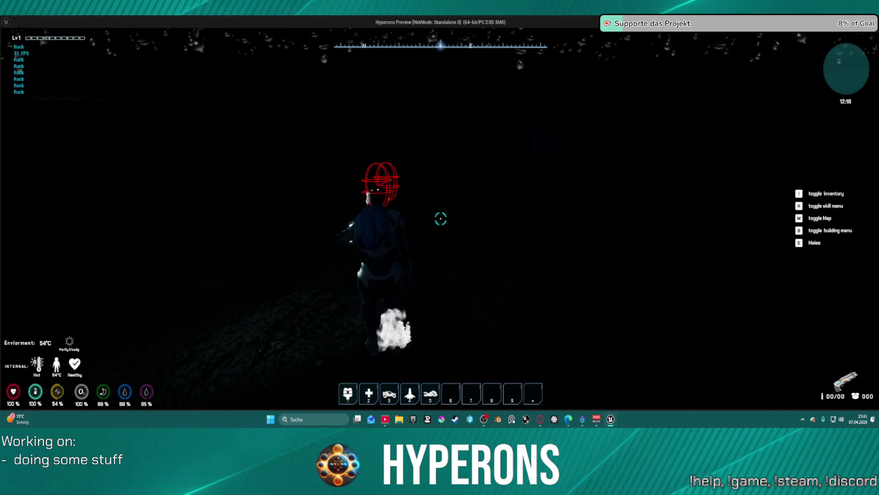
{"action": "key", "text": "i"}
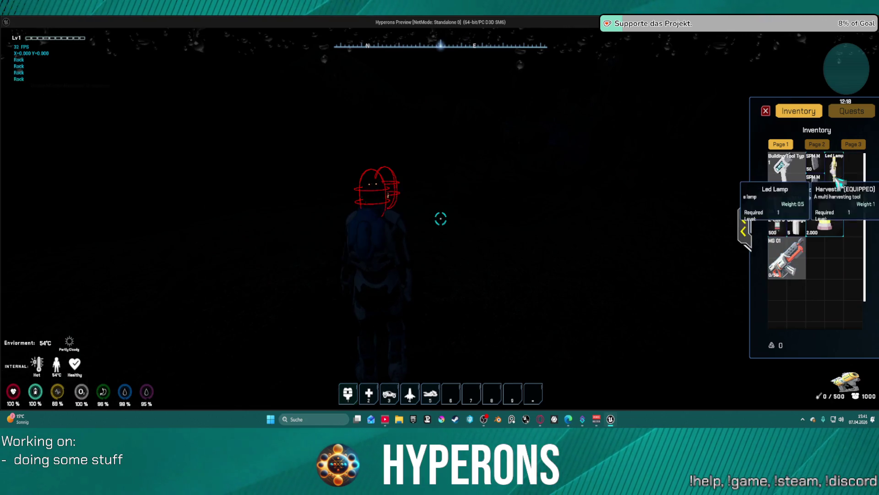
Equip the harvester and mine the rock and the glowing uranium ore vein.
{"action": "key", "text": "i"}
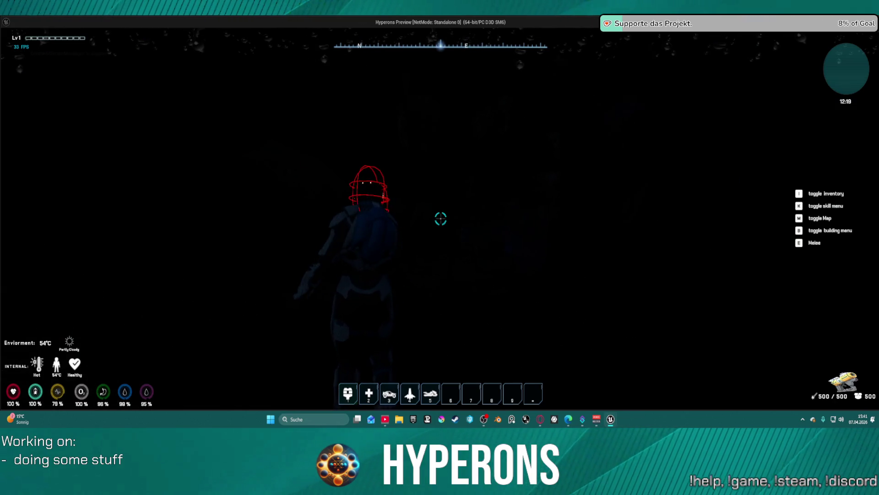
{"action": "left_click", "coordinate": [441, 218]}
{"action": "left_click", "coordinate": [441, 218]}
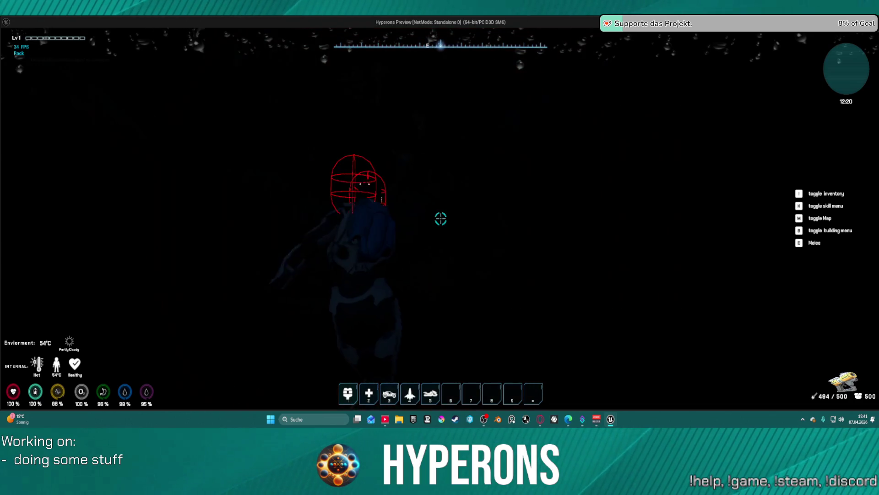
{"action": "left_click", "coordinate": [441, 218]}
{"action": "left_click", "coordinate": [441, 218]}
{"action": "left_click", "coordinate": [440, 218]}
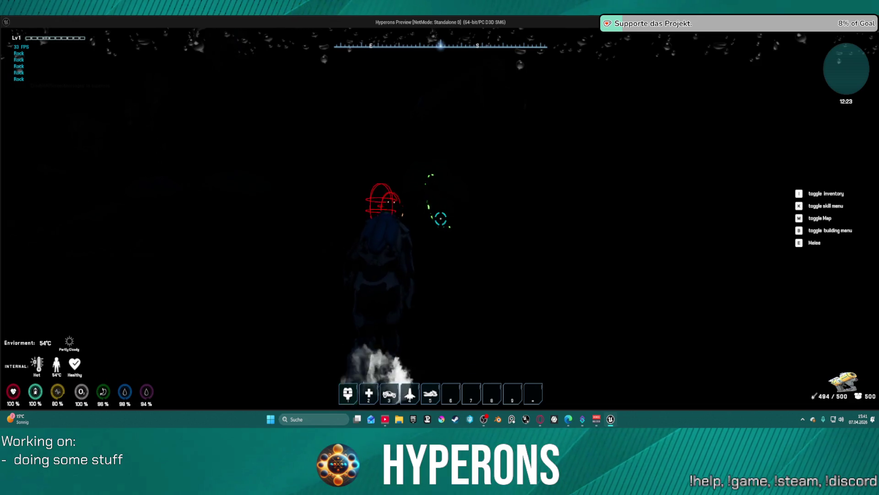
{"action": "left_click", "coordinate": [441, 218]}
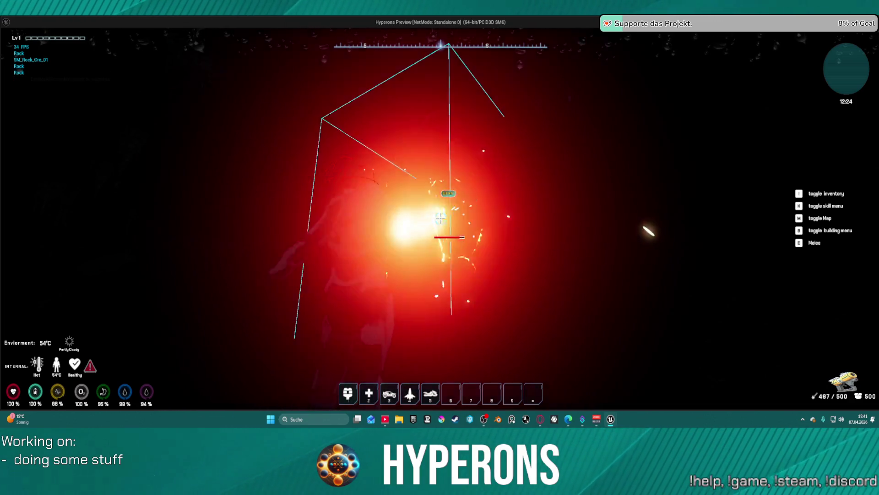
{"action": "left_click", "coordinate": [441, 218]}
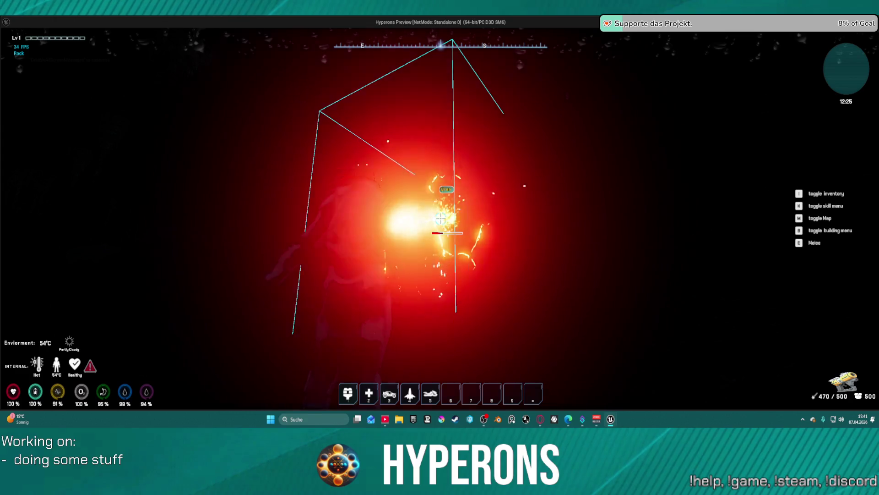
{"action": "left_click", "coordinate": [440, 219]}
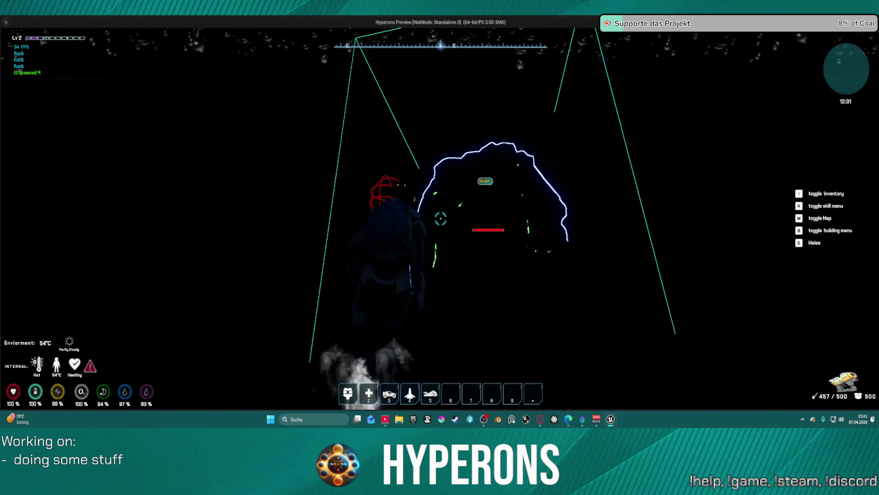
{"action": "left_click", "coordinate": [441, 218]}
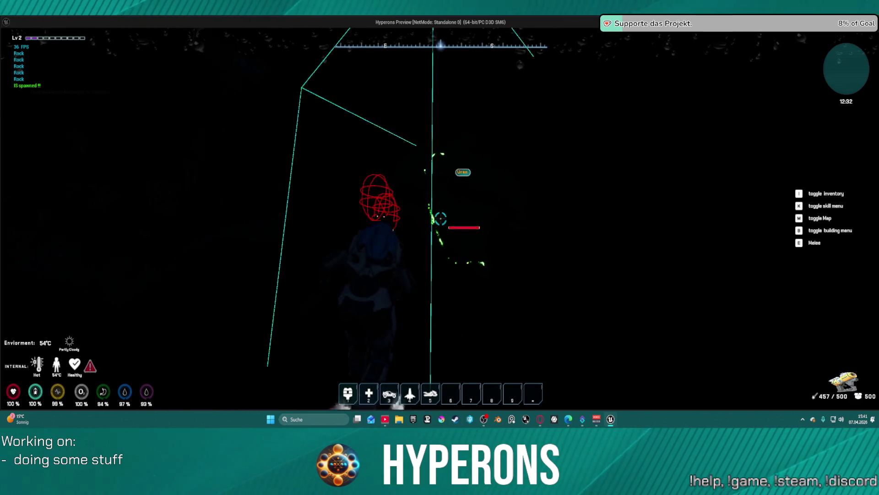
{"action": "left_click_drag", "start_coordinate": [440, 219], "coordinate": [440, 219]}
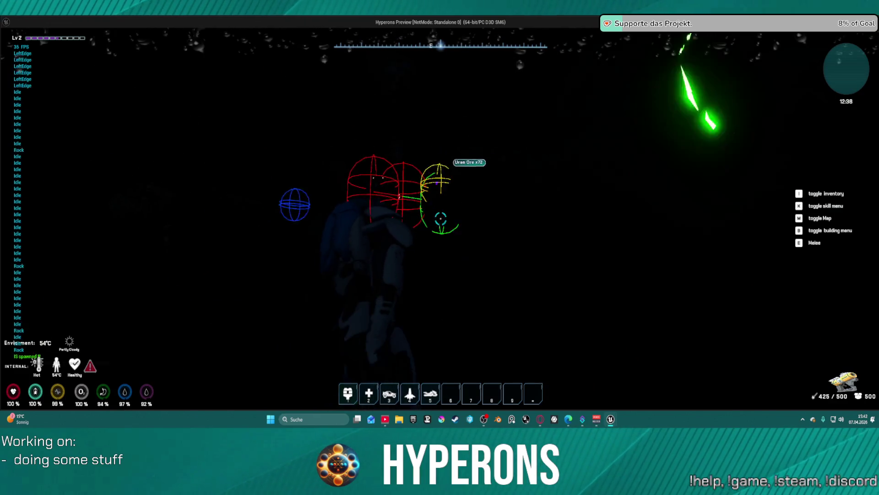
Hop up beside the mined ore and reopen the inventory showing 102 Uran Ore.
{"action": "key", "text": "space"}
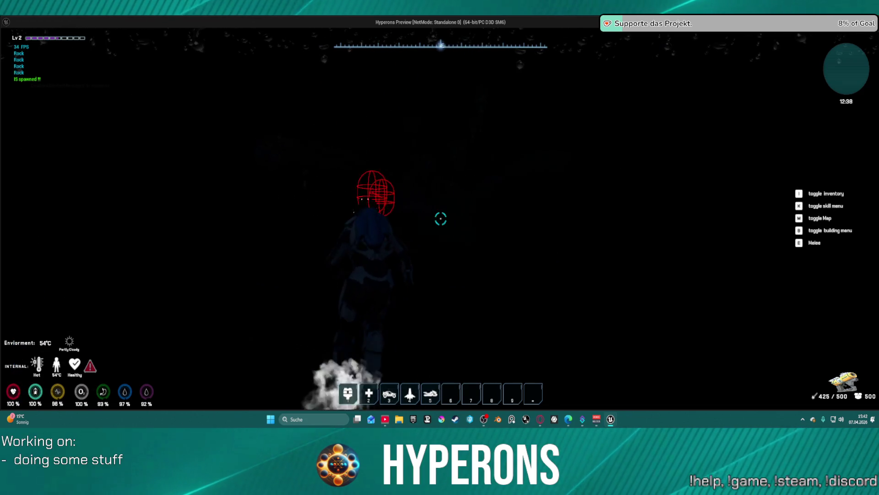
{"action": "key", "text": "space"}
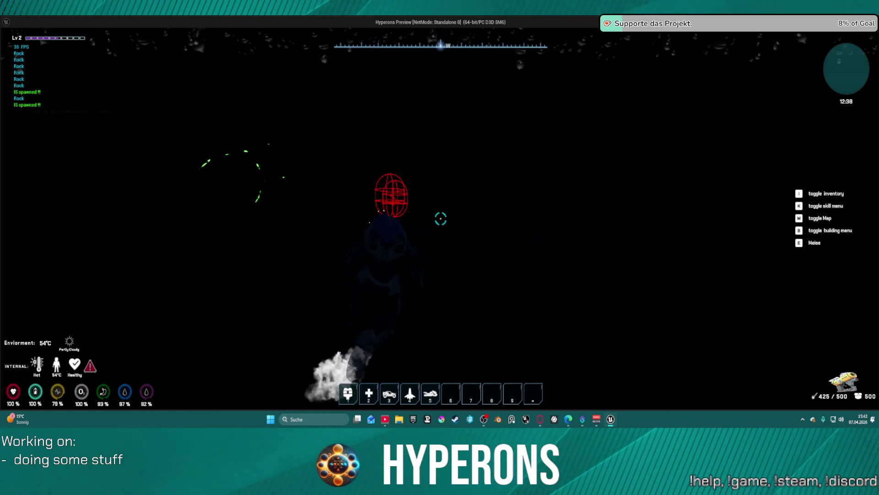
{"action": "key", "text": "i"}
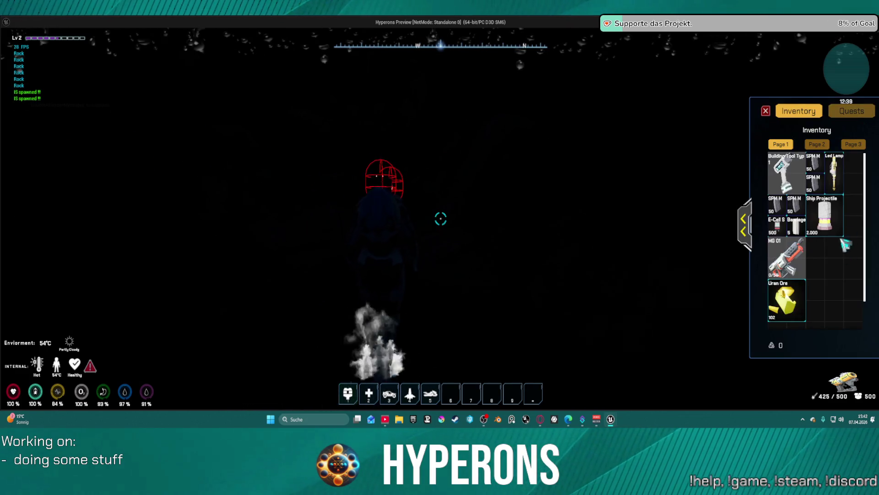
Equip the Led Lamp, close the inventory, and walk through the dark cave.
{"action": "left_click", "coordinate": [837, 181]}
{"action": "key", "text": "i"}
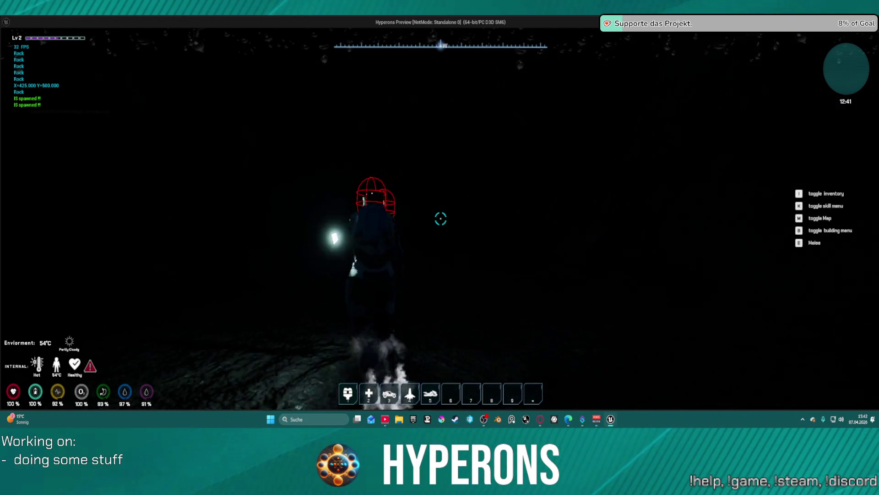
{"action": "key", "text": "w"}
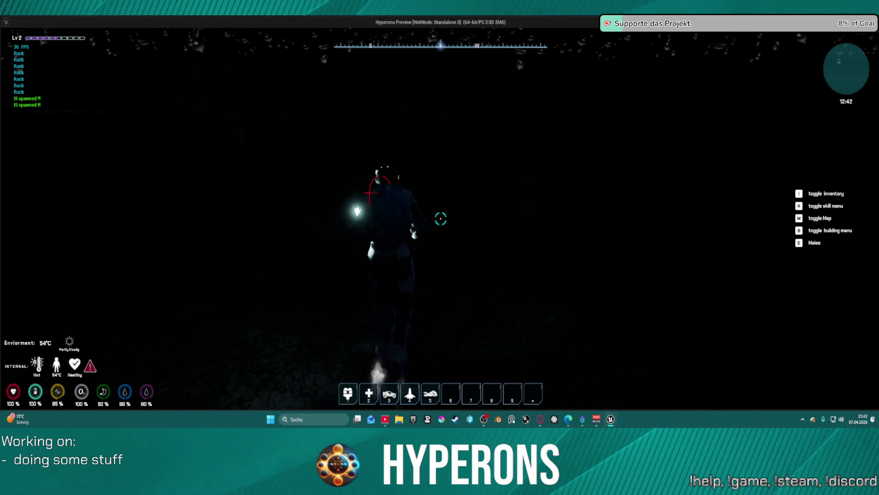
{"action": "key", "text": "w"}
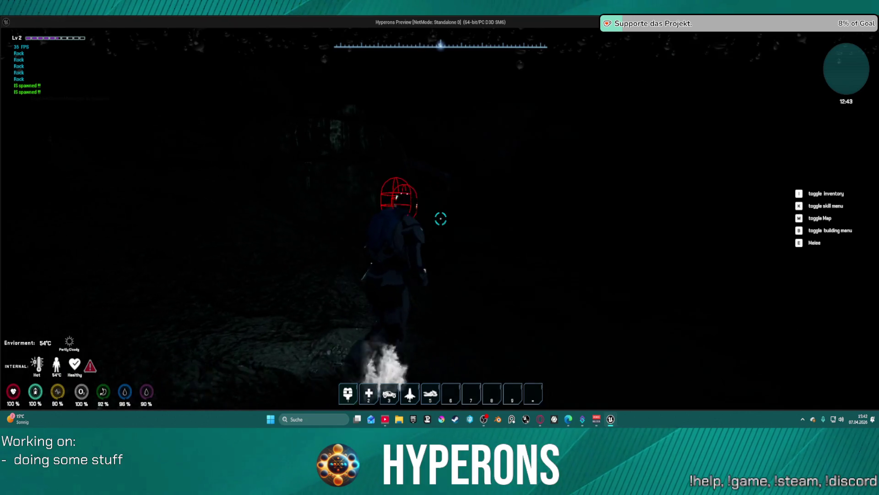
{"action": "key", "text": "w"}
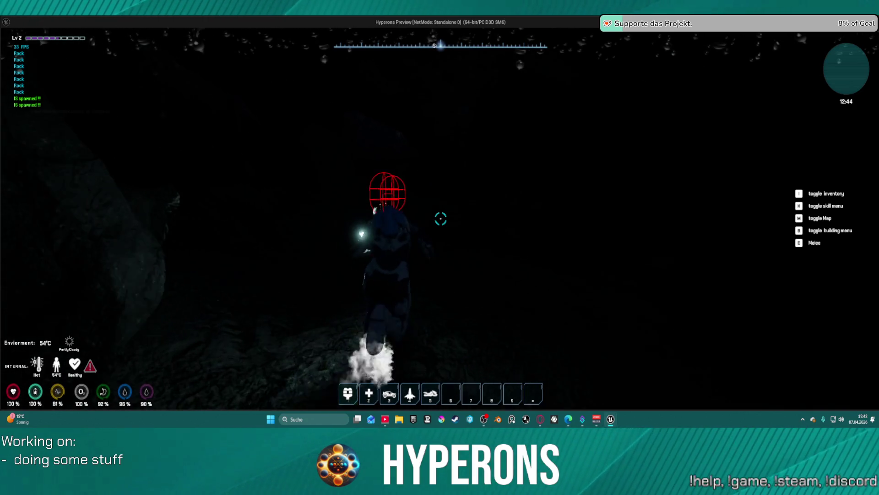
{"action": "key", "text": "w"}
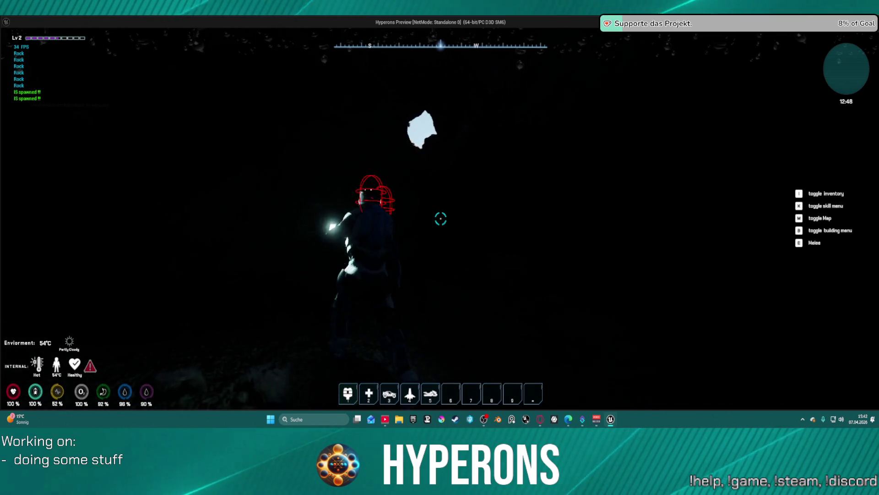
Jetpack-boost and walk up through the cave to its sunlit opening.
{"action": "key", "text": "space"}
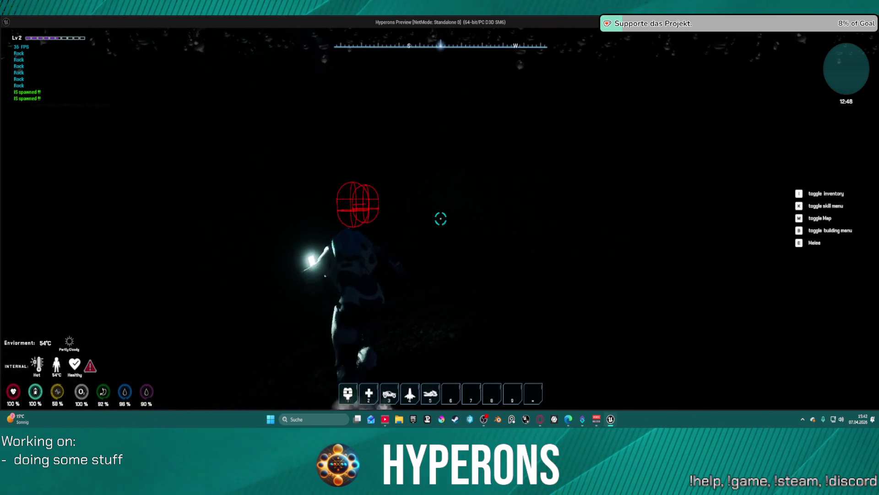
{"action": "key", "text": "w"}
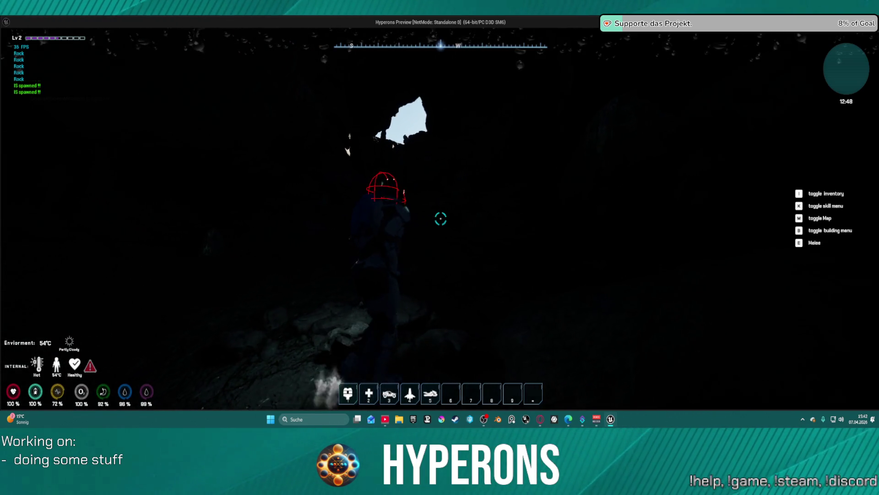
{"action": "key", "text": "space"}
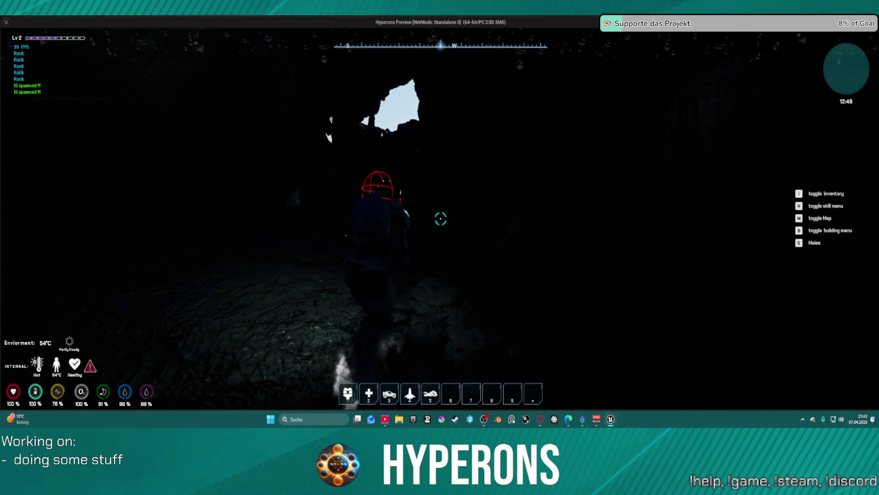
{"action": "key", "text": "space"}
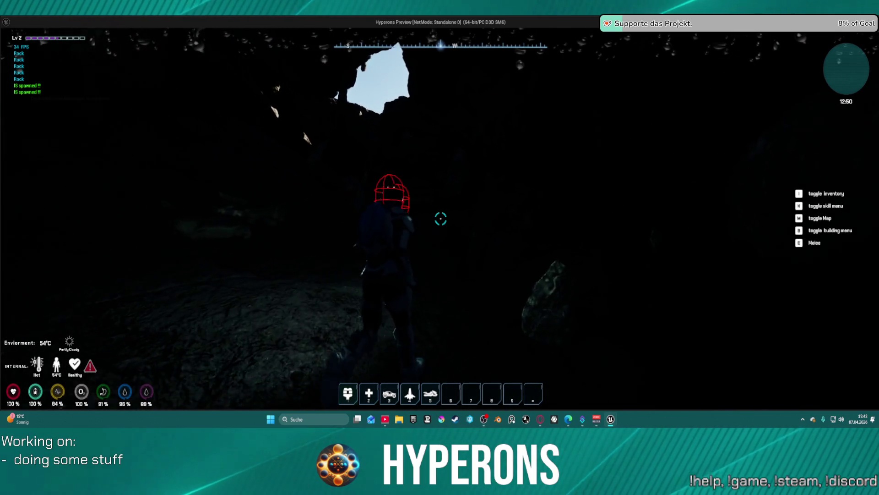
{"action": "key", "text": "w"}
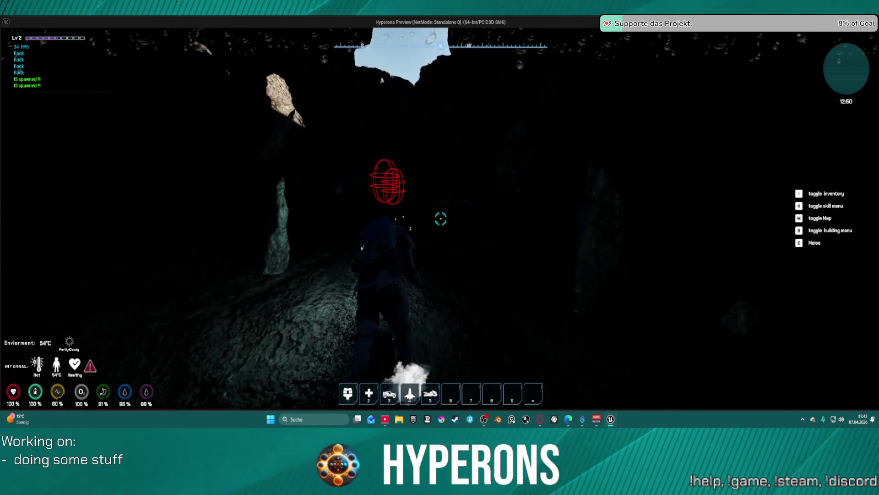
{"action": "key", "text": "w"}
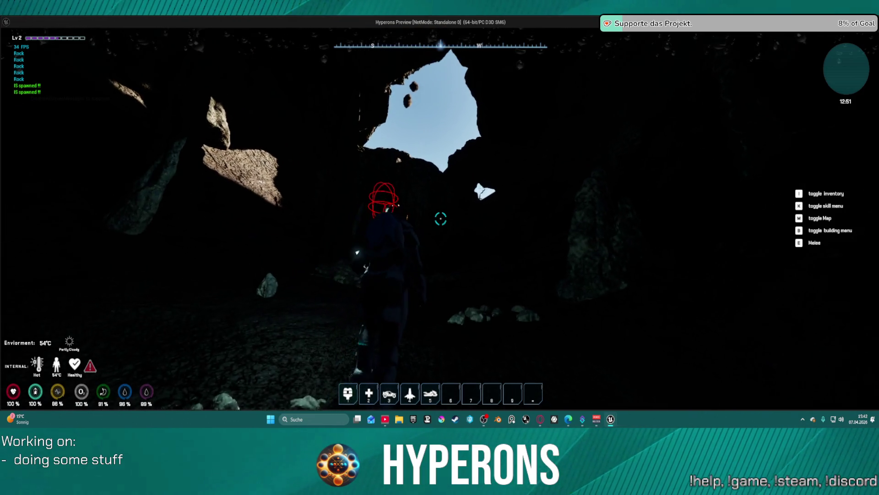
{"action": "key", "text": "space"}
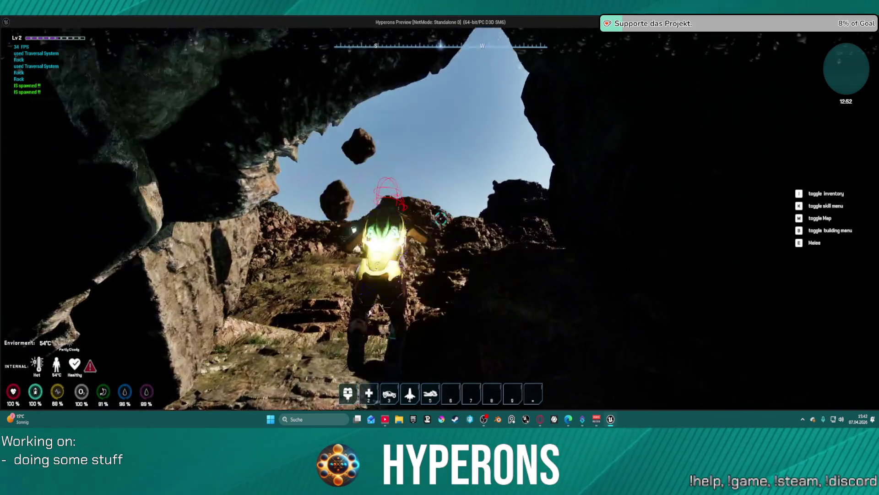
Walk out onto the sunlit rocks and climb the rocky slope outside the cave.
{"action": "key", "text": "w"}
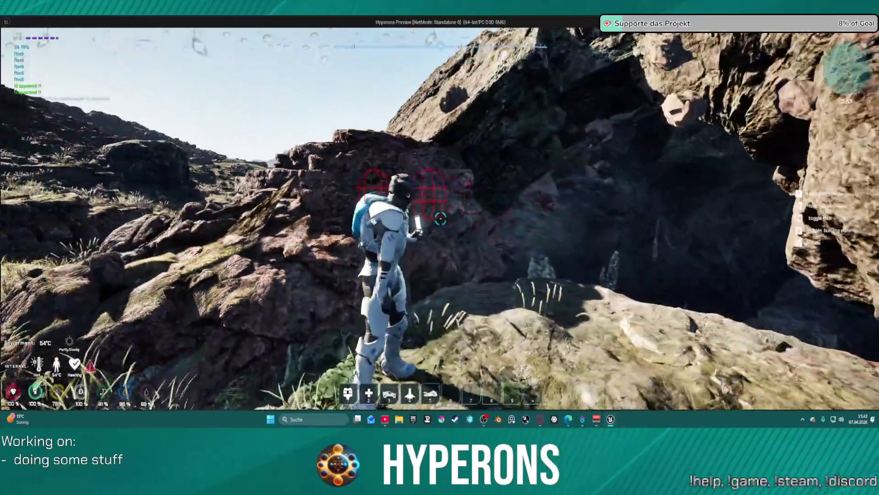
{"action": "key", "text": "w"}
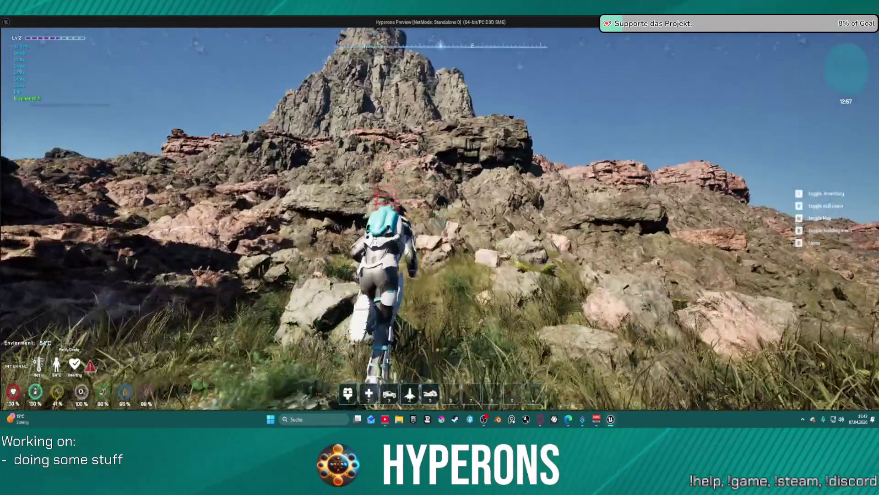
{"action": "key", "text": "w"}
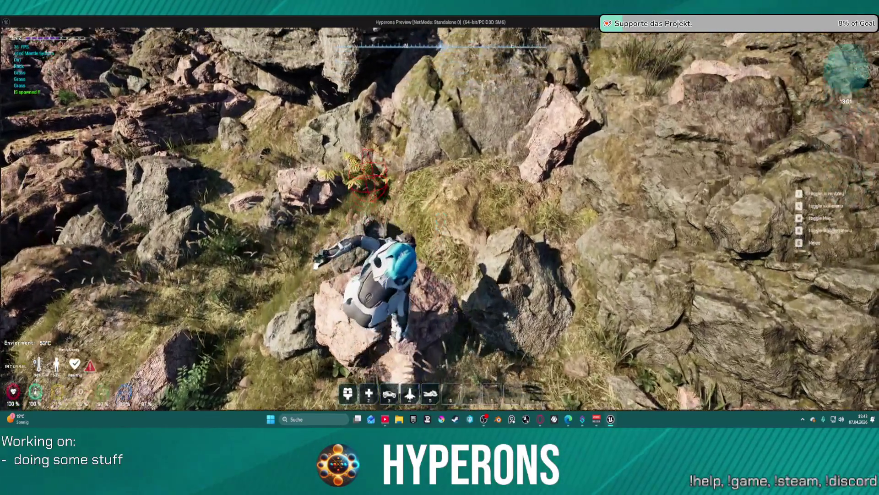
{"action": "key", "text": "w"}
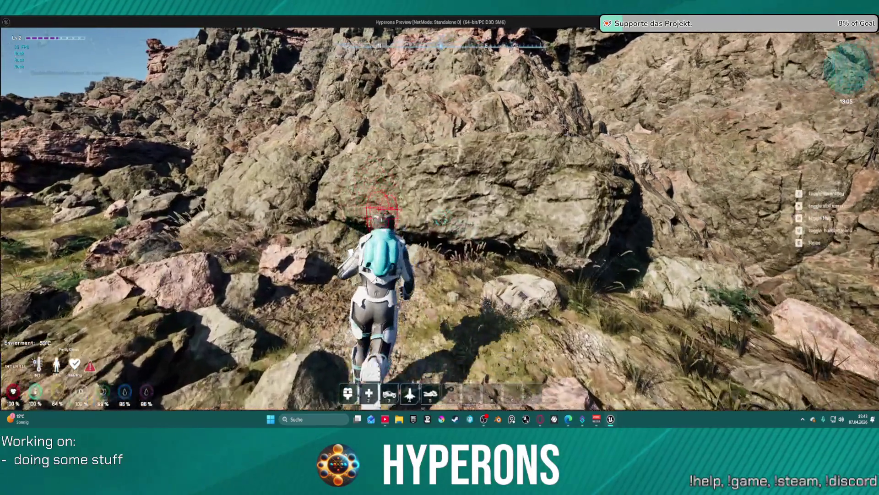
{"action": "key", "text": "w"}
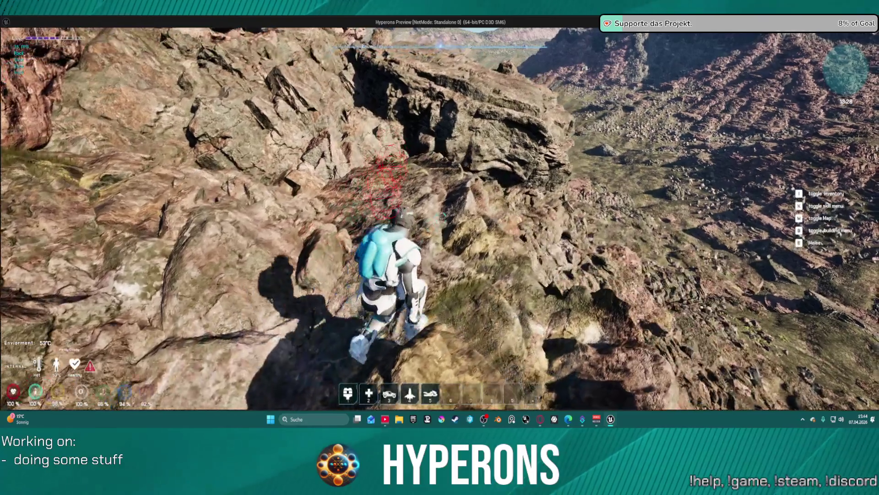
Walk along the rocky ridge toward the open valley.
{"action": "key", "text": "w"}
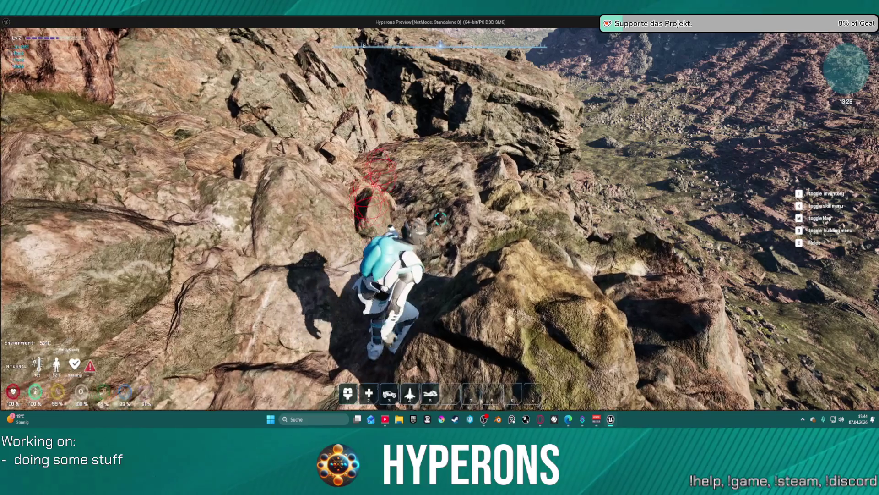
{"action": "key", "text": "w"}
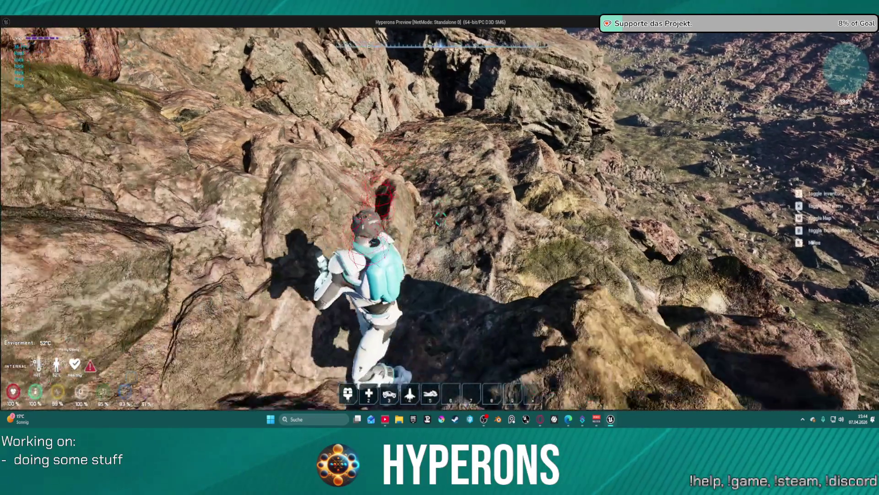
{"action": "key", "text": "w"}
{"action": "key", "text": "w"}
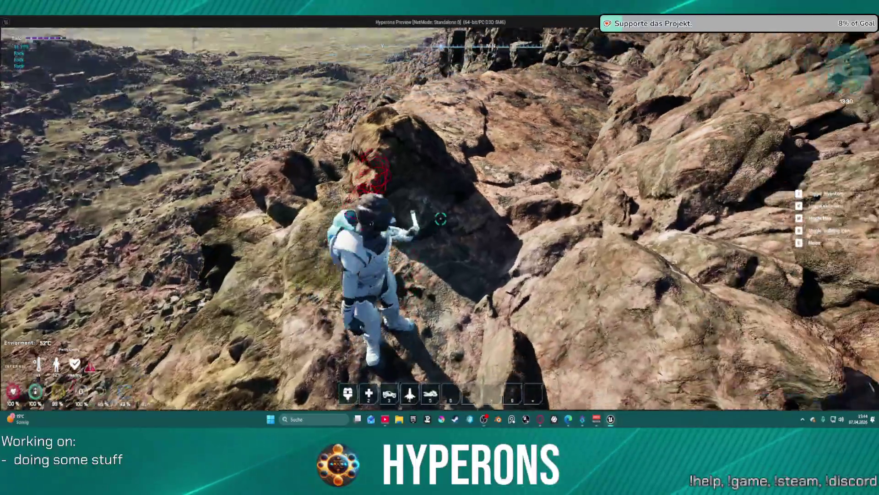
{"action": "key", "text": "w"}
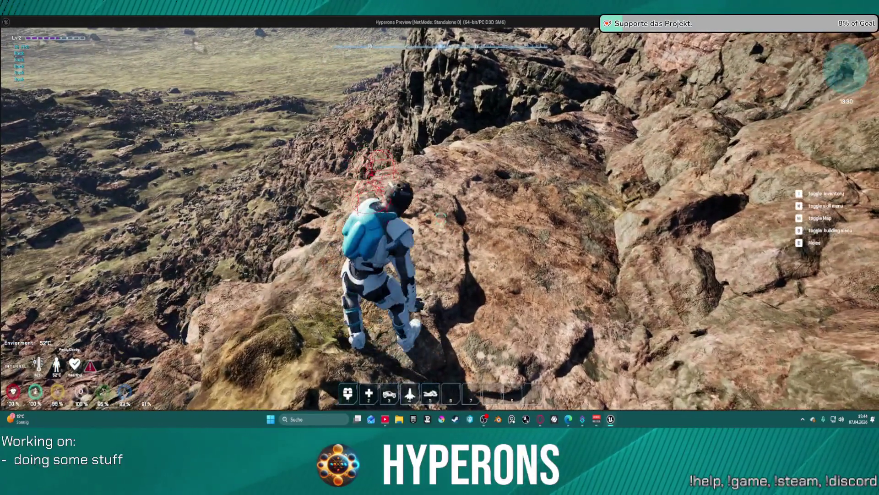
{"action": "key", "text": "w"}
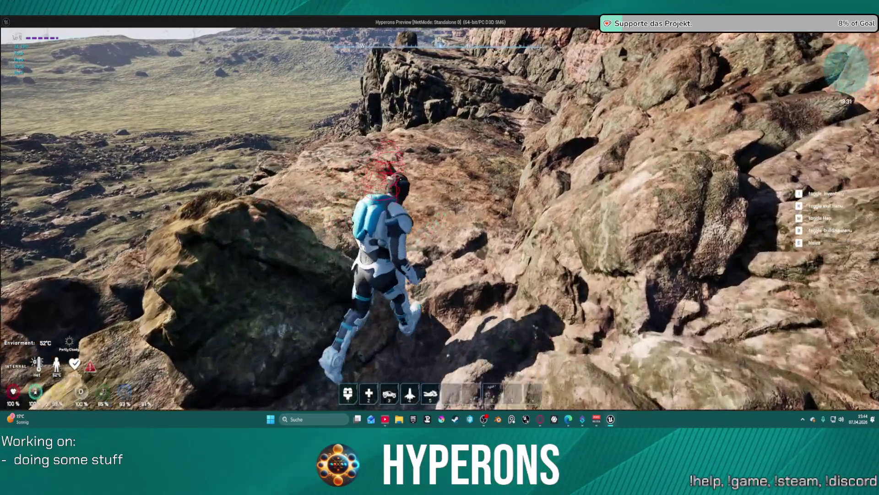
{"action": "key", "text": "w"}
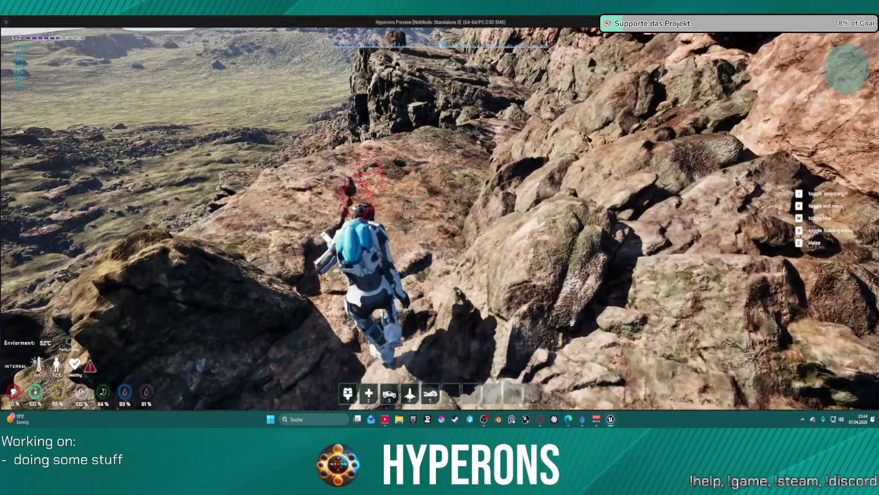
{"action": "key", "text": "w"}
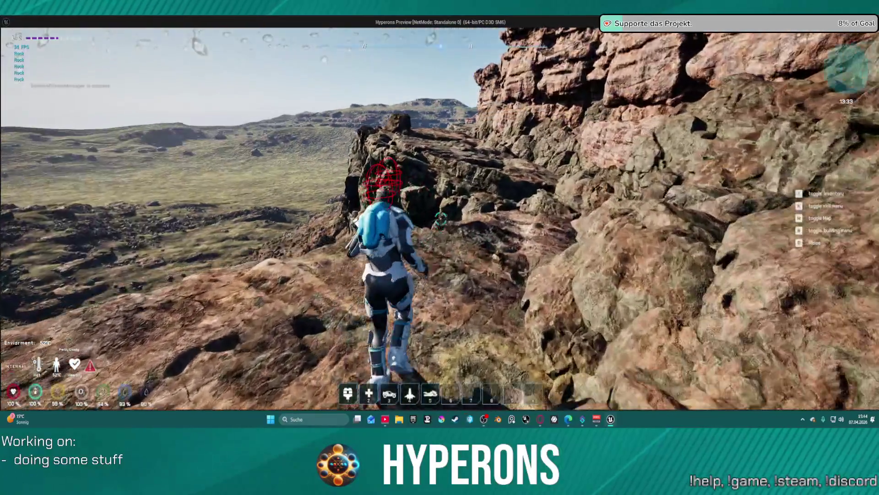
{"action": "key", "text": "w"}
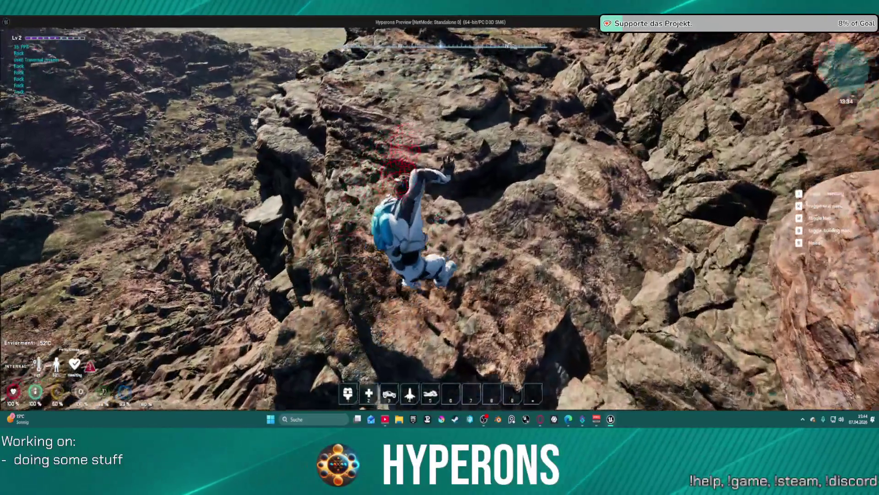
{"action": "key", "text": "w"}
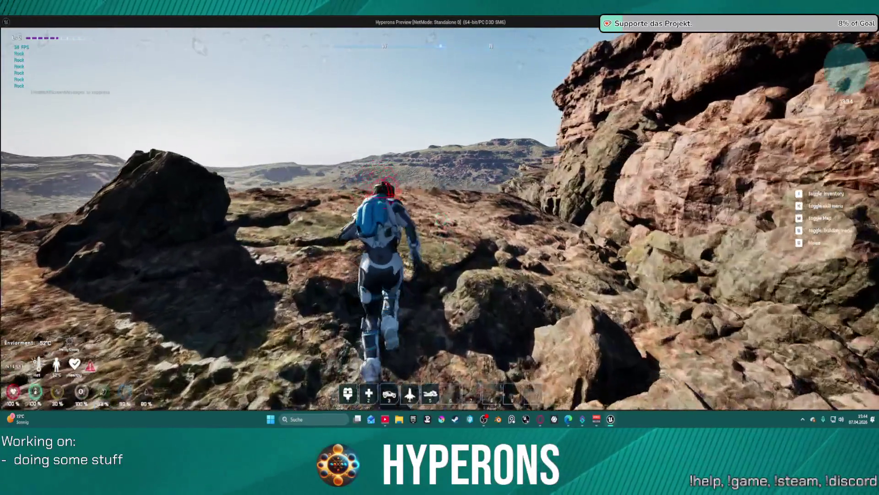
{"action": "key", "text": "w"}
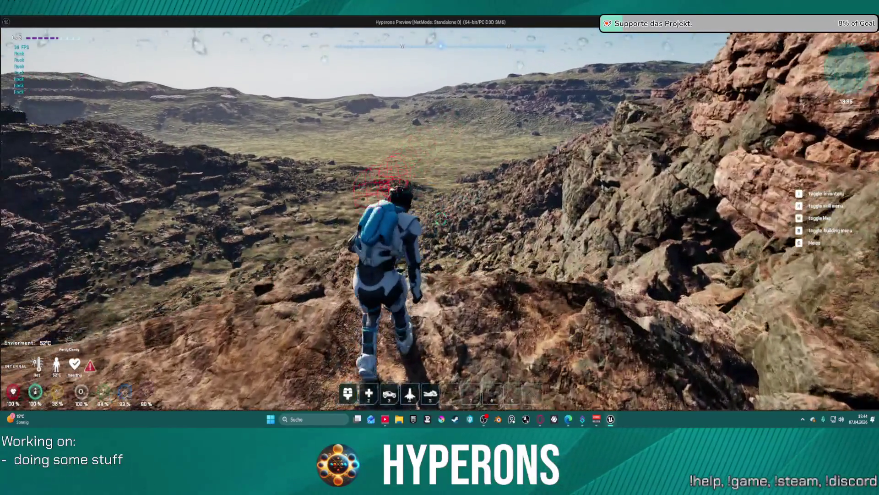
{"action": "key", "text": "w"}
{"action": "key", "text": "w"}
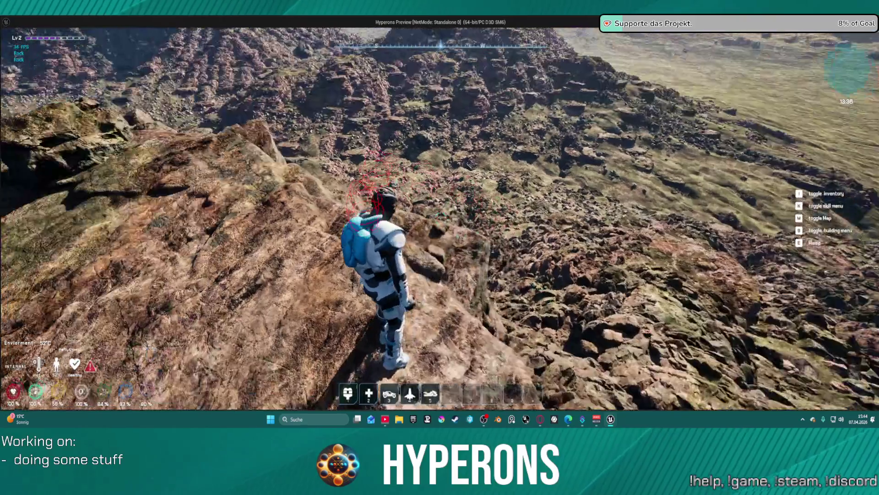
Climb the red cliff wall up onto the plateau.
{"action": "key", "text": "w"}
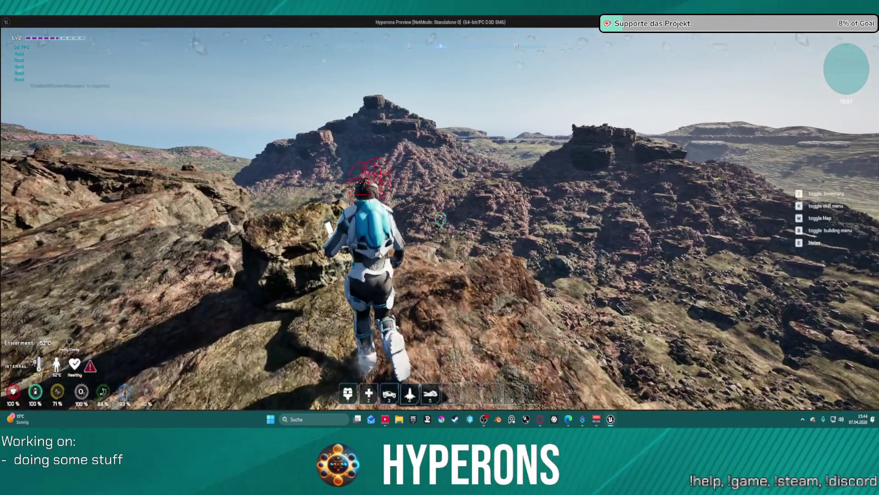
{"action": "key", "text": "w"}
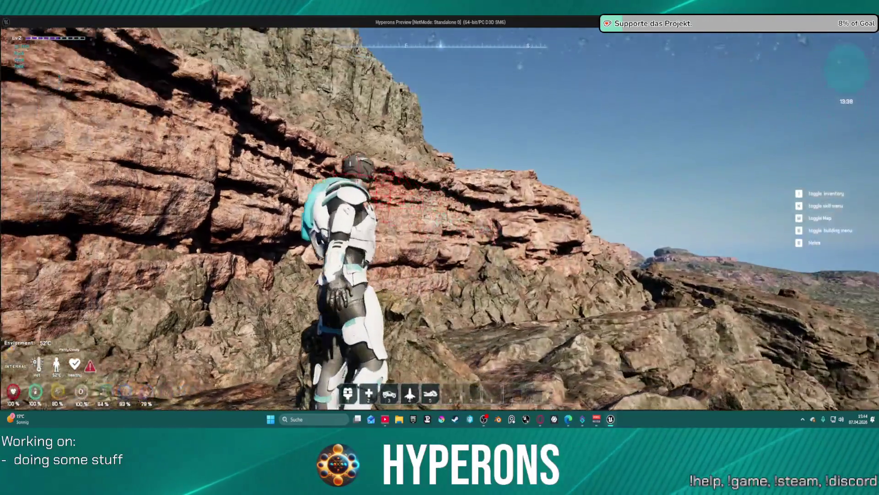
{"action": "key", "text": "w"}
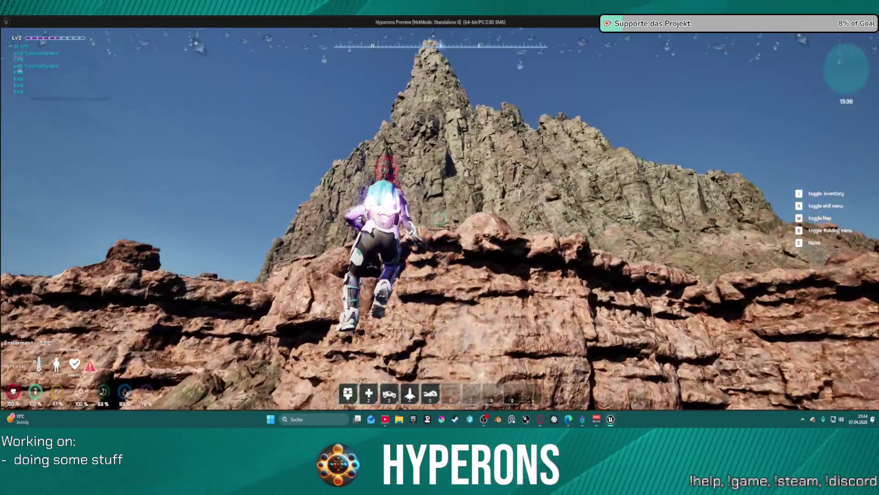
{"action": "key", "text": "w"}
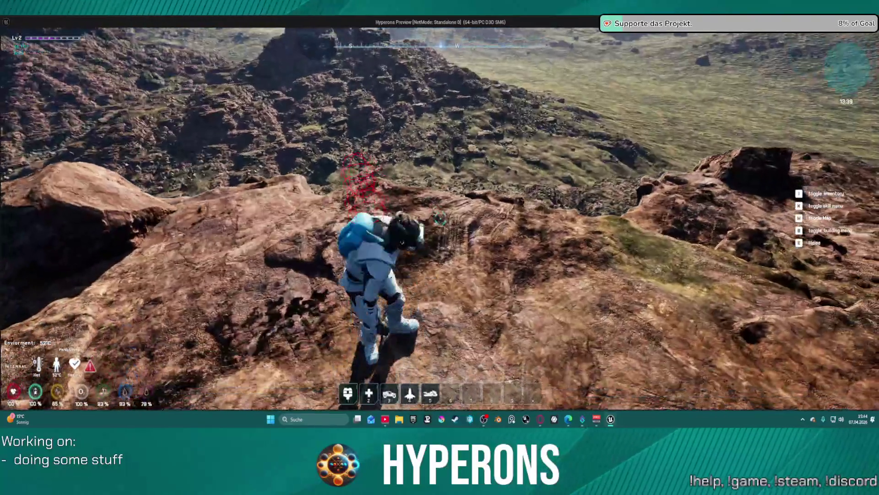
Scale the steep rock face toward the summit, mantling up ledges.
{"action": "key", "text": "w"}
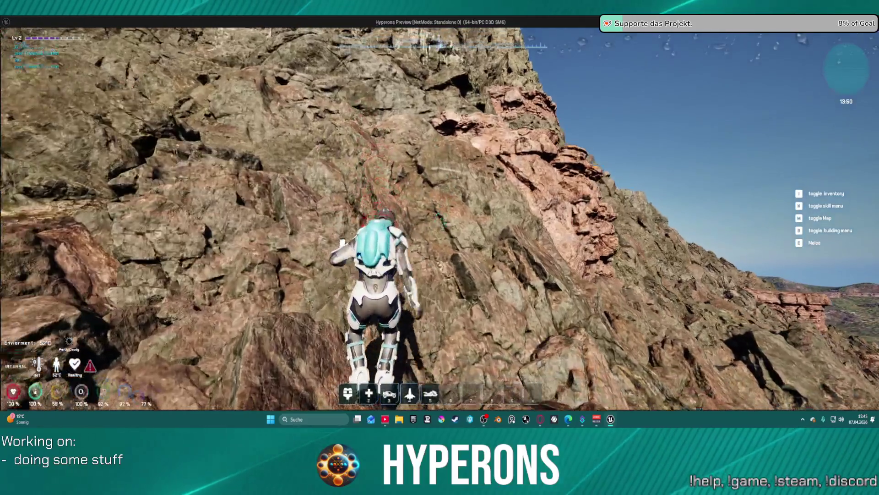
{"action": "key", "text": "w"}
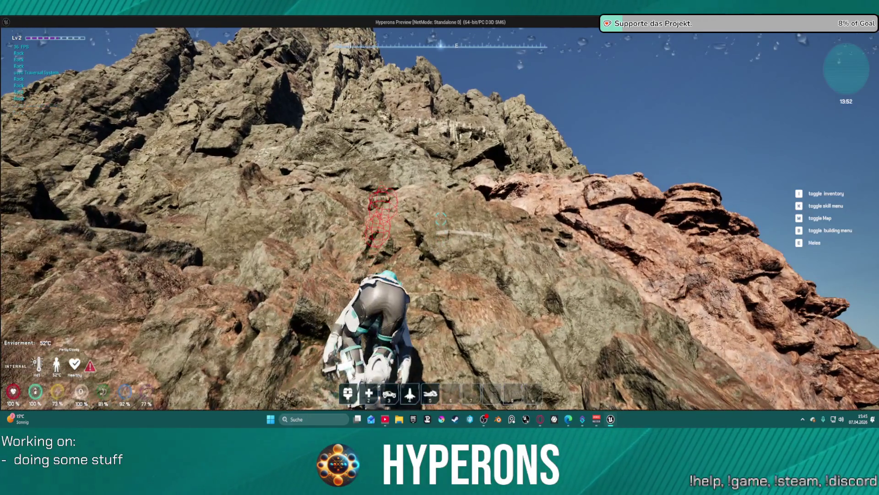
{"action": "key", "text": "w"}
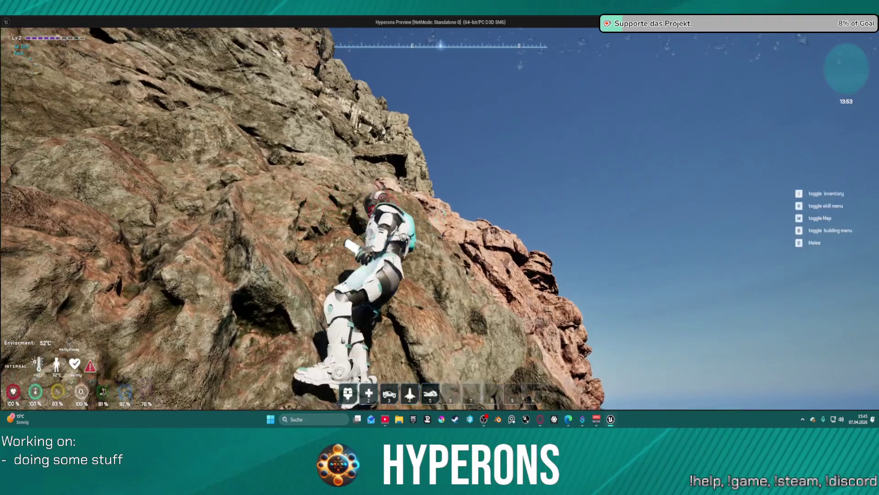
{"action": "key", "text": "w"}
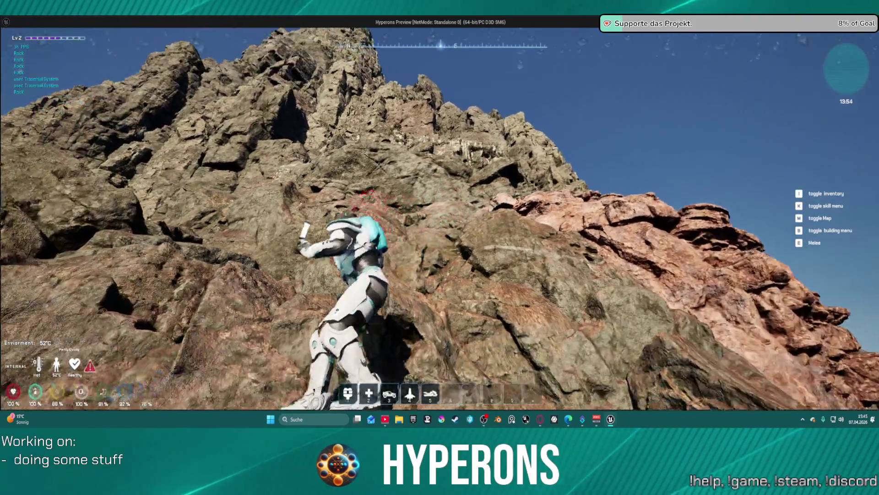
{"action": "key", "text": "w"}
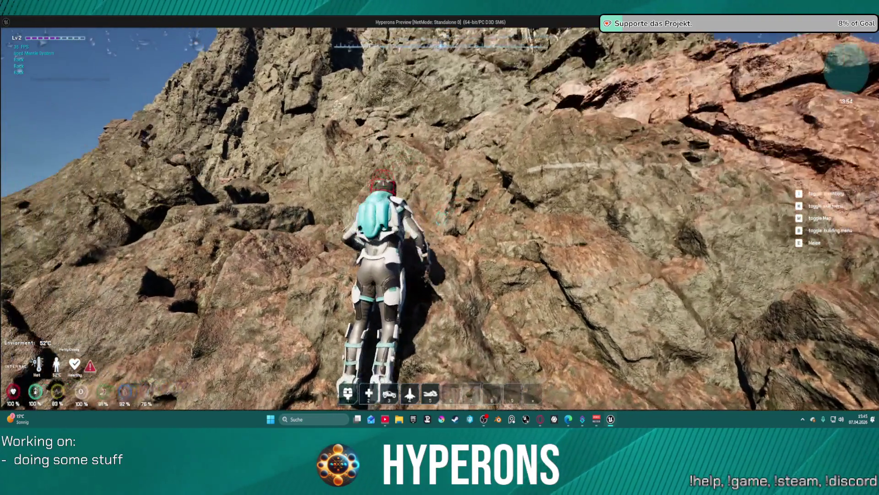
{"action": "key", "text": "w"}
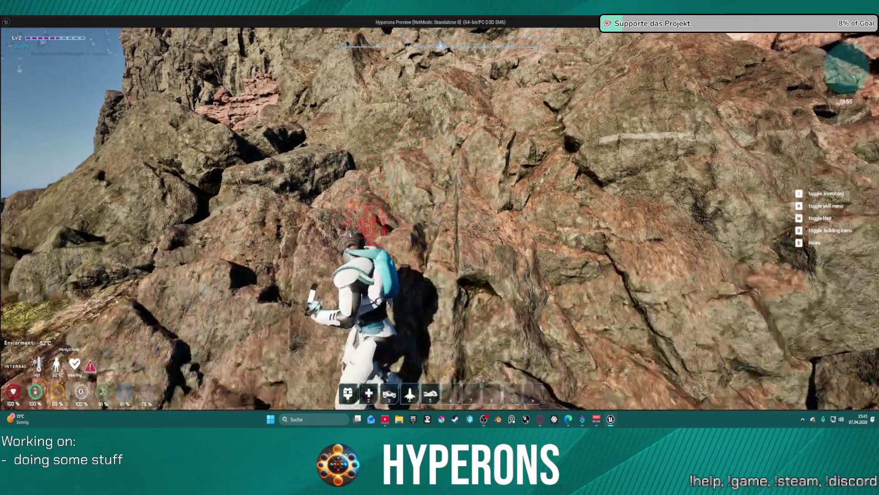
{"action": "key", "text": "w"}
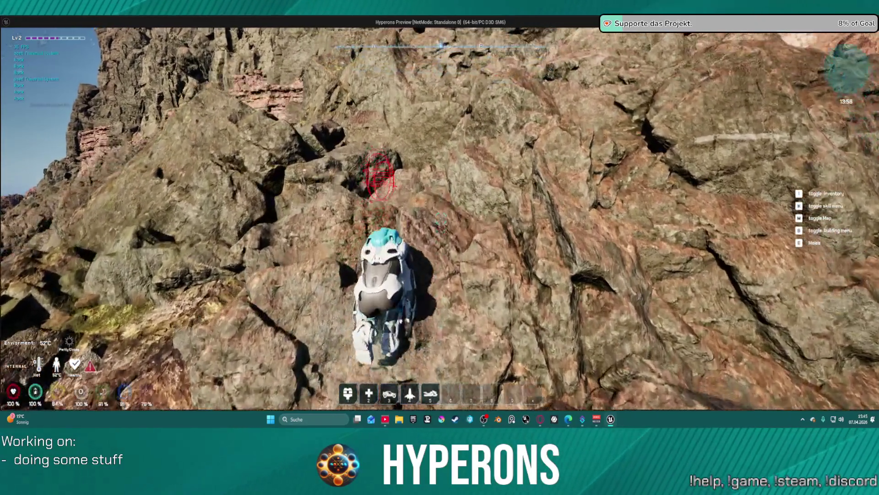
{"action": "key", "text": "w"}
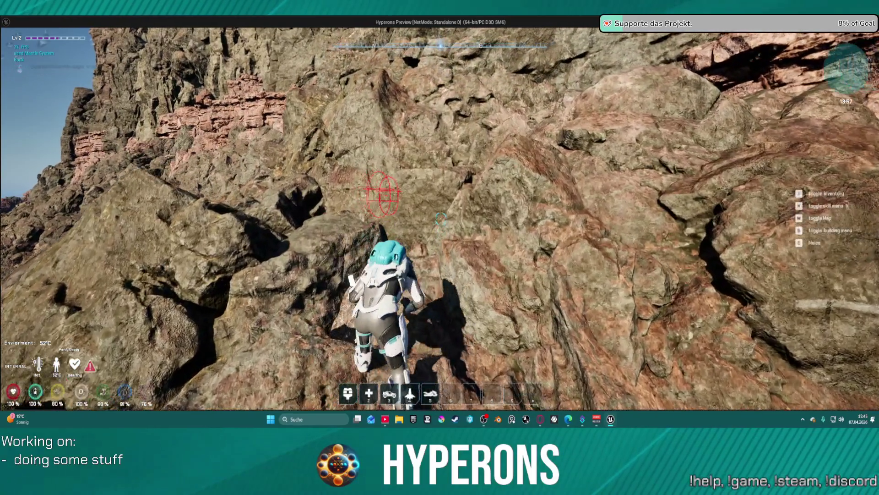
{"action": "key", "text": "w"}
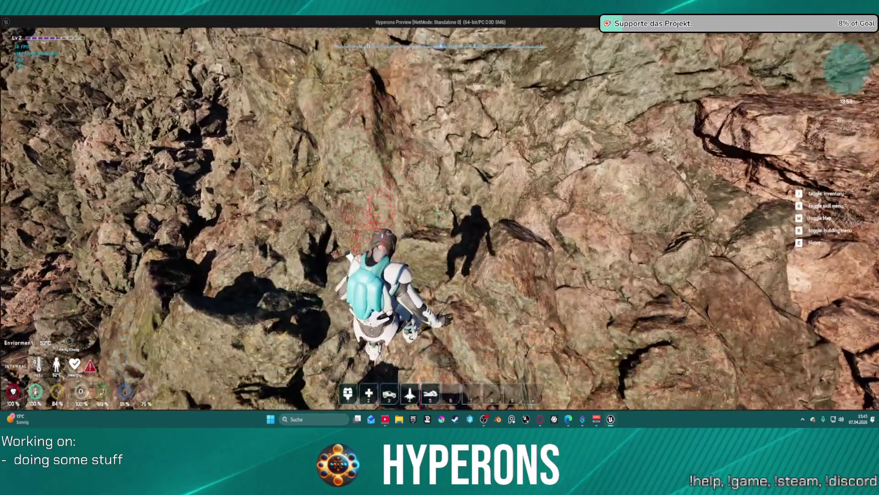
{"action": "key", "text": "w"}
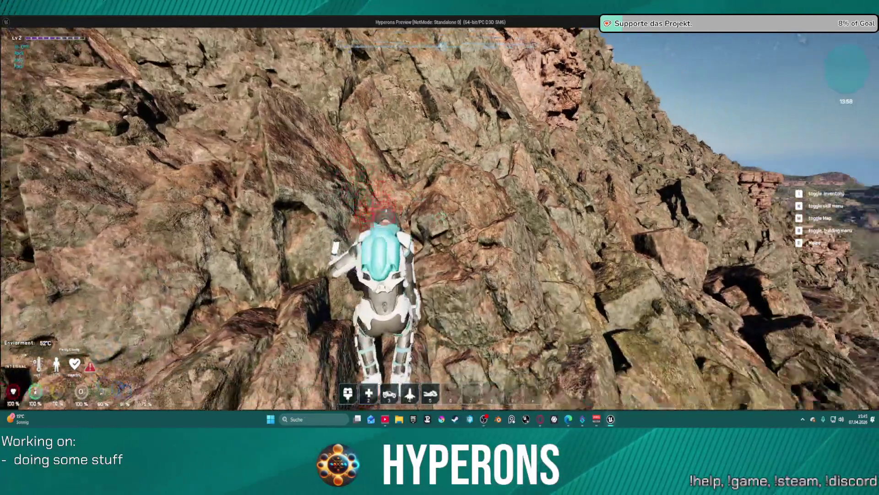
{"action": "key", "text": "w"}
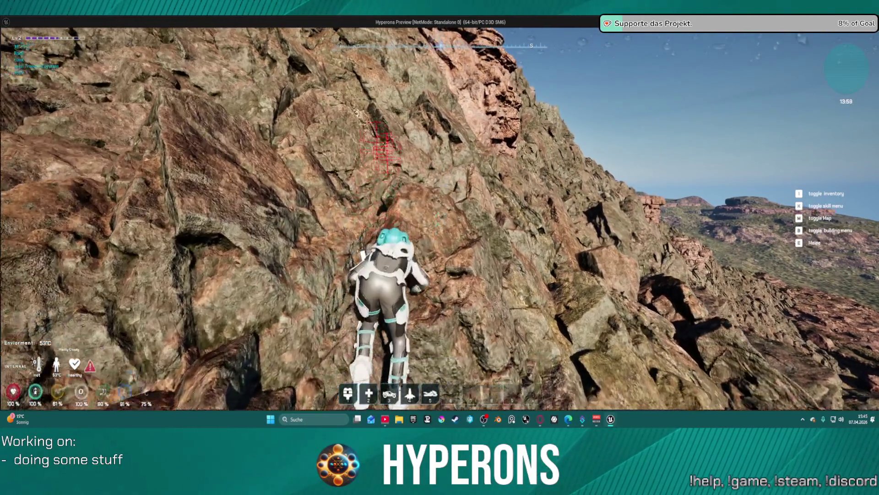
{"action": "key", "text": "w"}
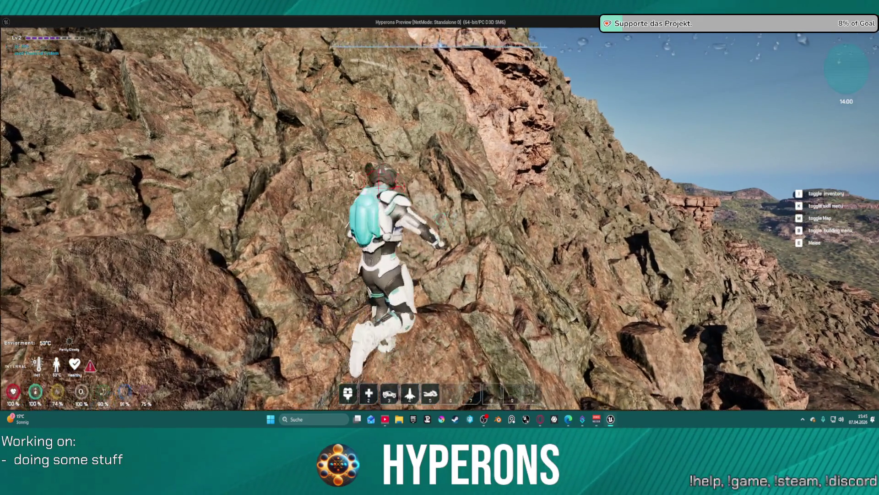
{"action": "key", "text": "w"}
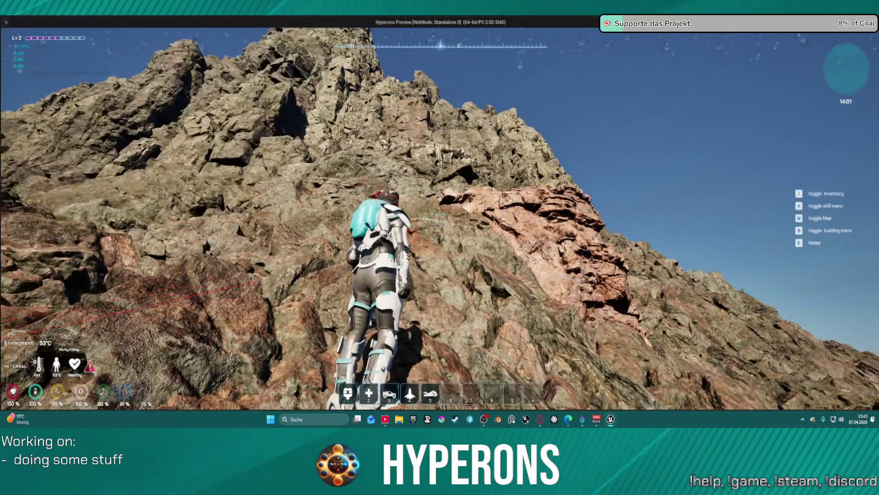
Climb the rock face onto the ridge and walk across it.
{"action": "key", "text": "w"}
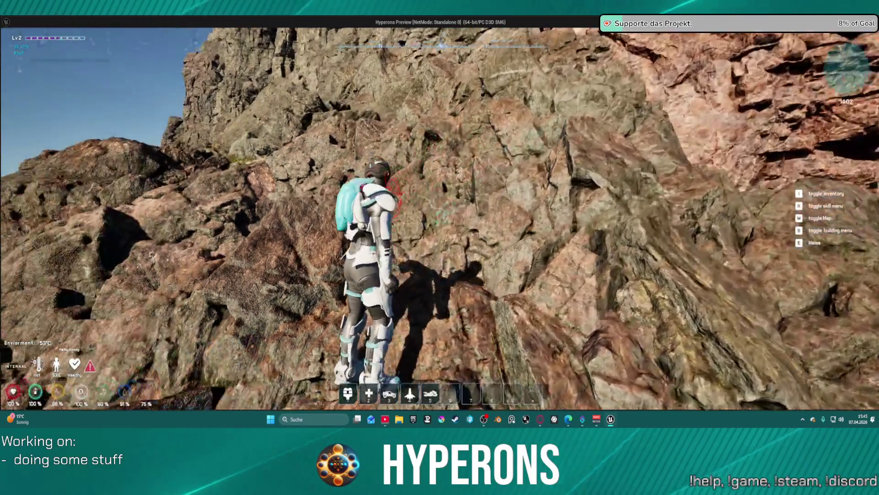
{"action": "key", "text": "w"}
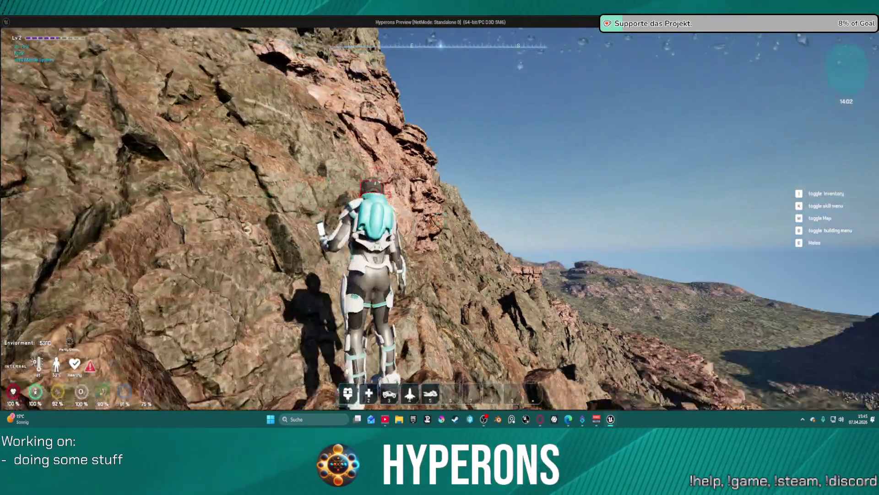
{"action": "key", "text": "w"}
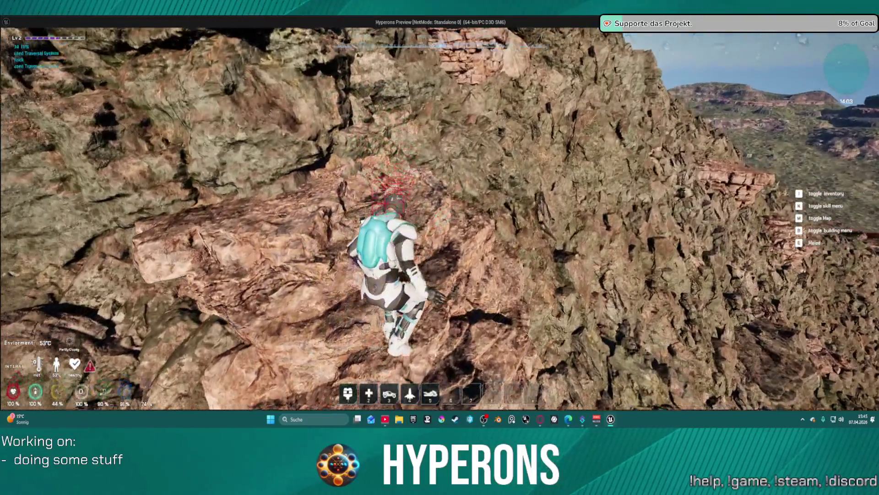
{"action": "key", "text": "w"}
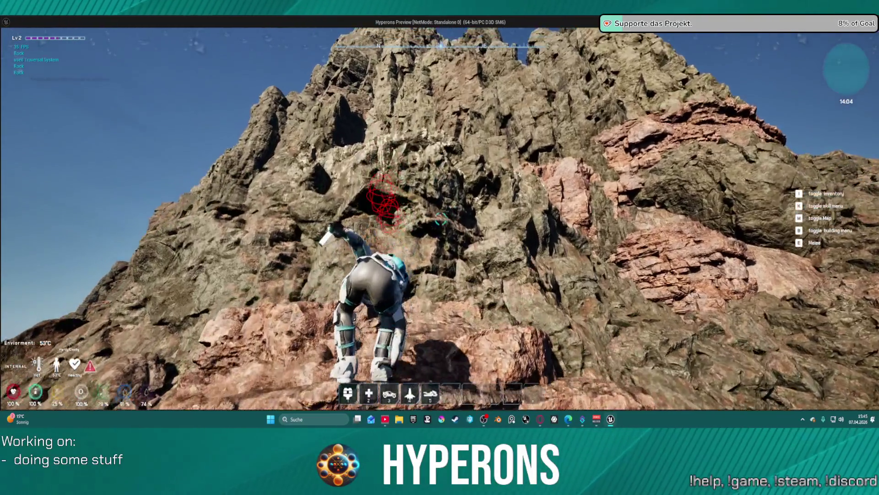
{"action": "key", "text": "w"}
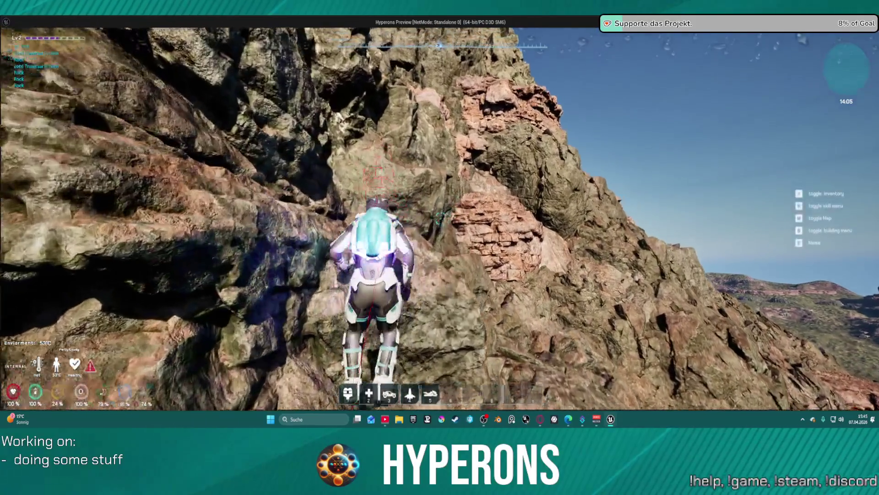
{"action": "key", "text": "w"}
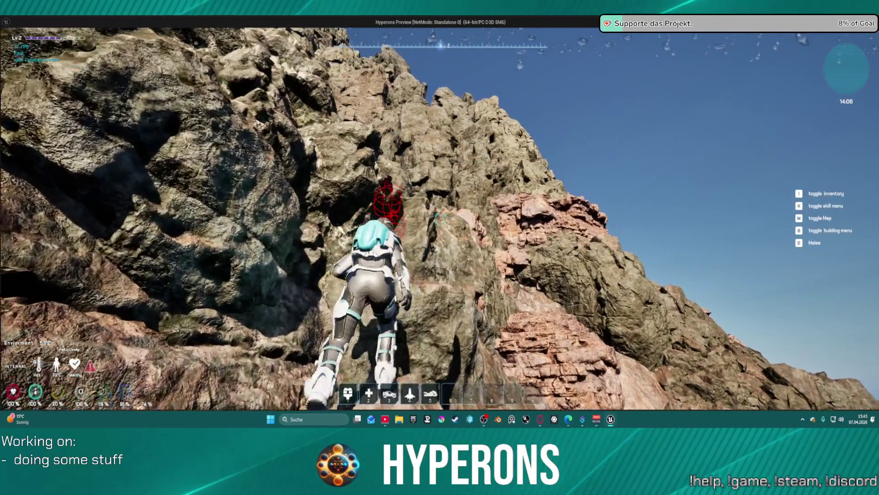
{"action": "key", "text": "w"}
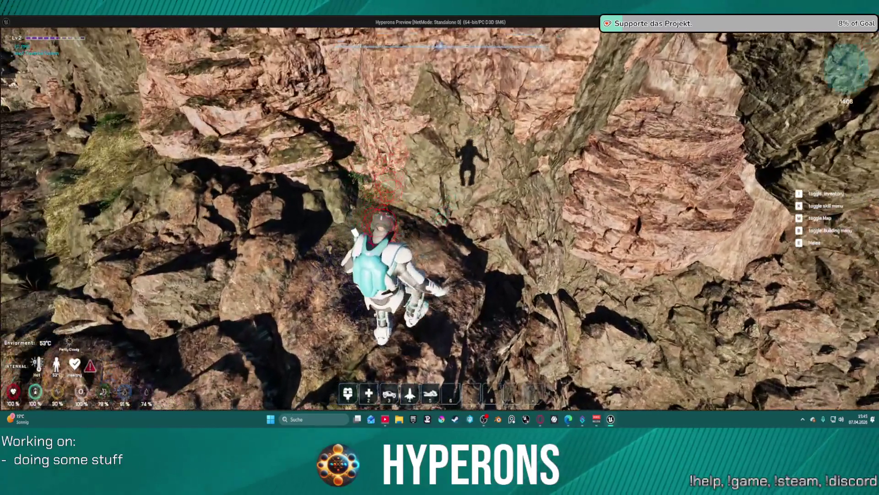
{"action": "key", "text": "w"}
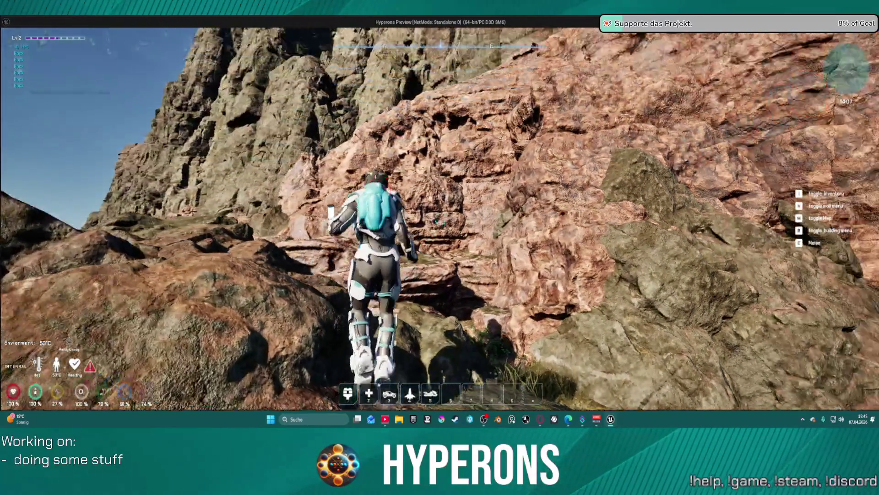
{"action": "key", "text": "w"}
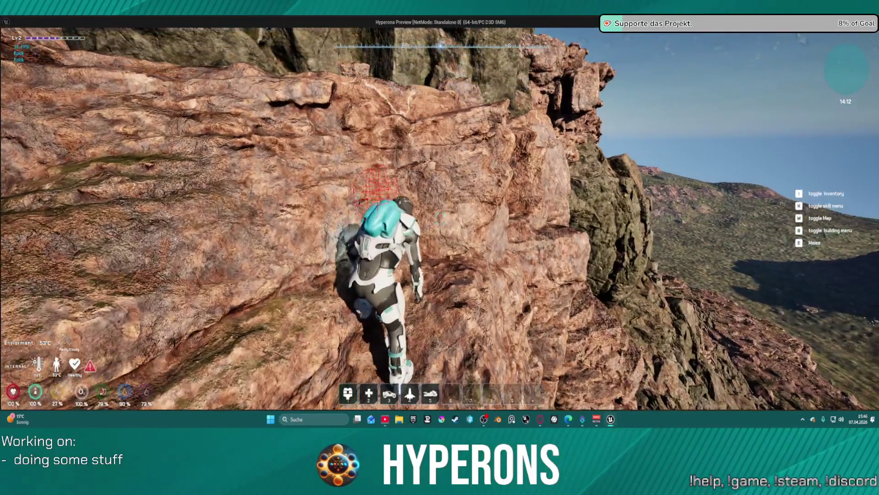
Climb onto the cliff-top ledge and open the inventory holding 102 Uran Ore.
{"action": "key", "text": "w"}
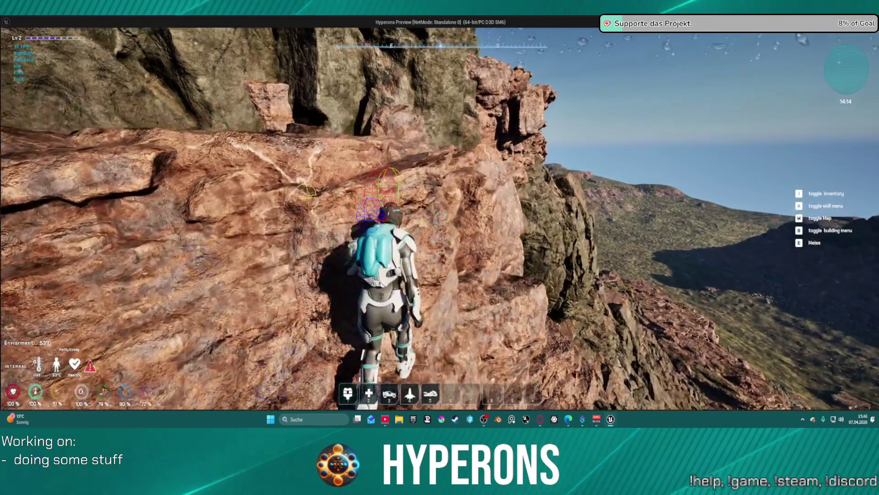
{"action": "key", "text": "w"}
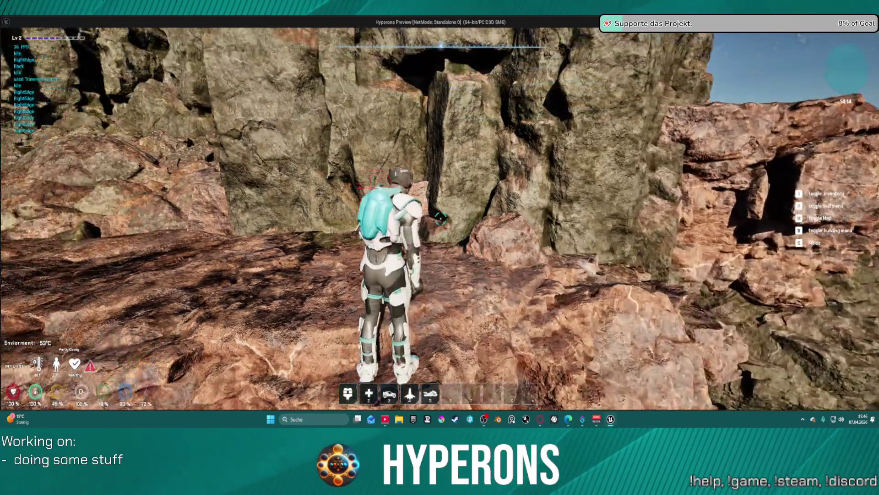
{"action": "key", "text": "w"}
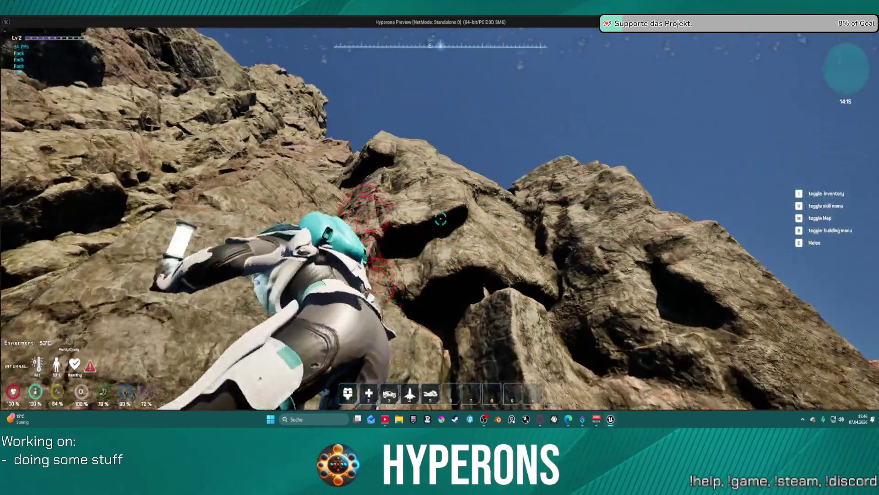
{"action": "key", "text": "w"}
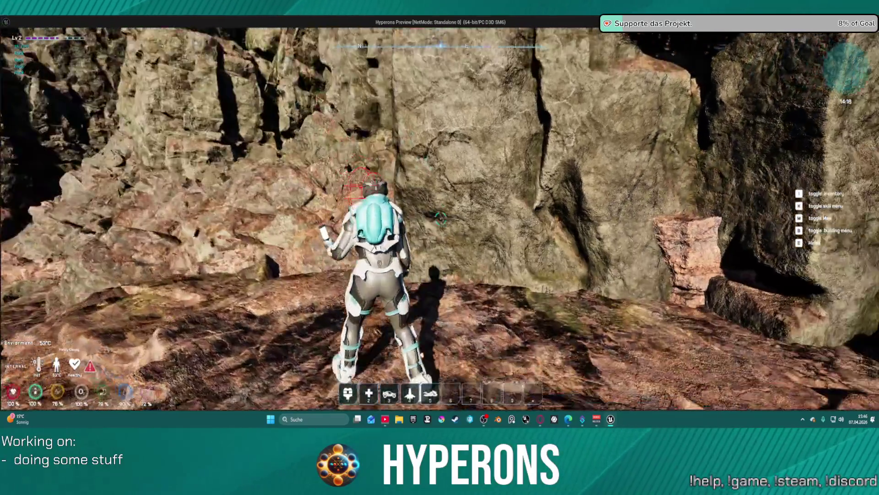
{"action": "key", "text": "w"}
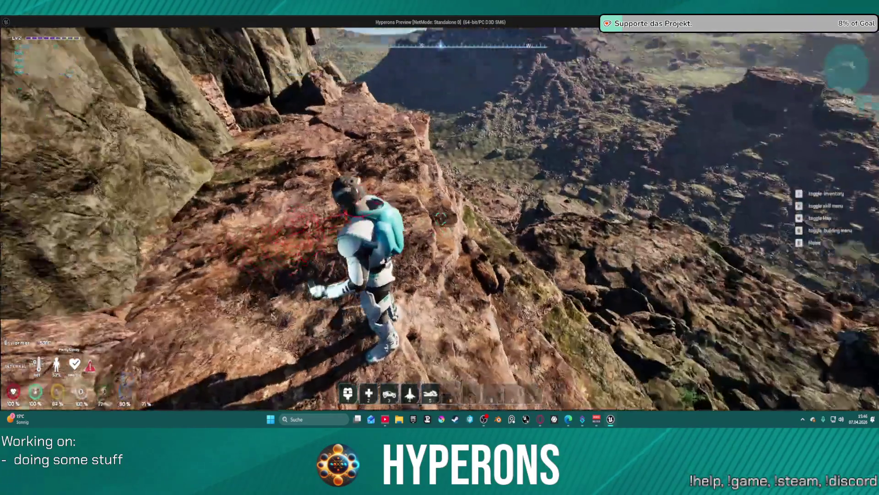
{"action": "key", "text": "i"}
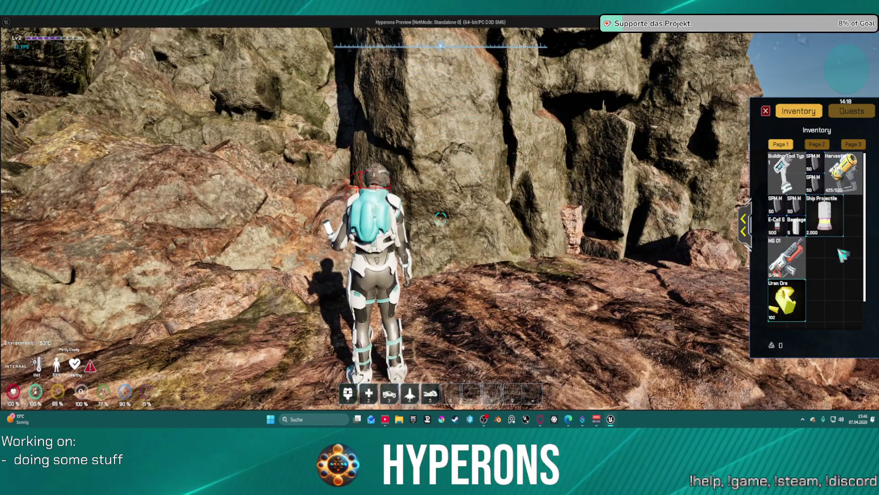
Expand the inventory to check the Led Lamp, close it, and head for the rock wall.
{"action": "left_click", "coordinate": [751, 224]}
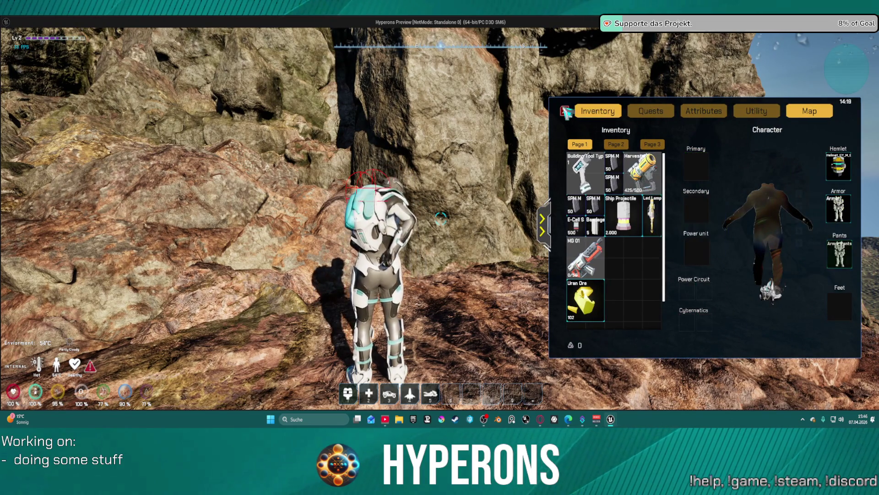
{"action": "left_click", "coordinate": [567, 111]}
{"action": "key", "text": "w"}
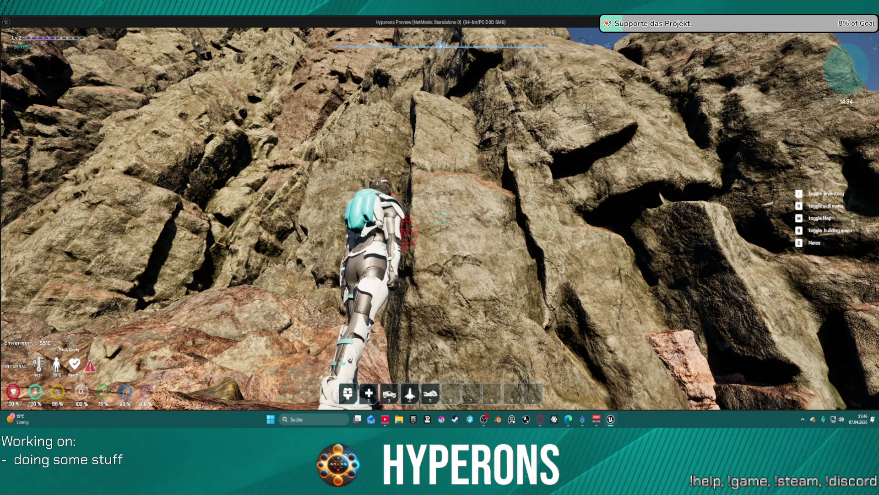
Climb the rock wall over successive ledges to the cliff edge above the sea.
{"action": "key", "text": "w"}
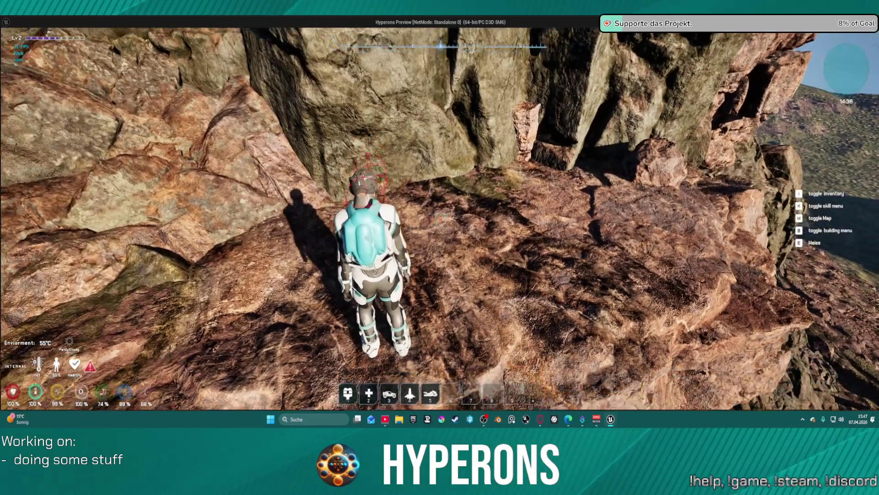
{"action": "key", "text": "w"}
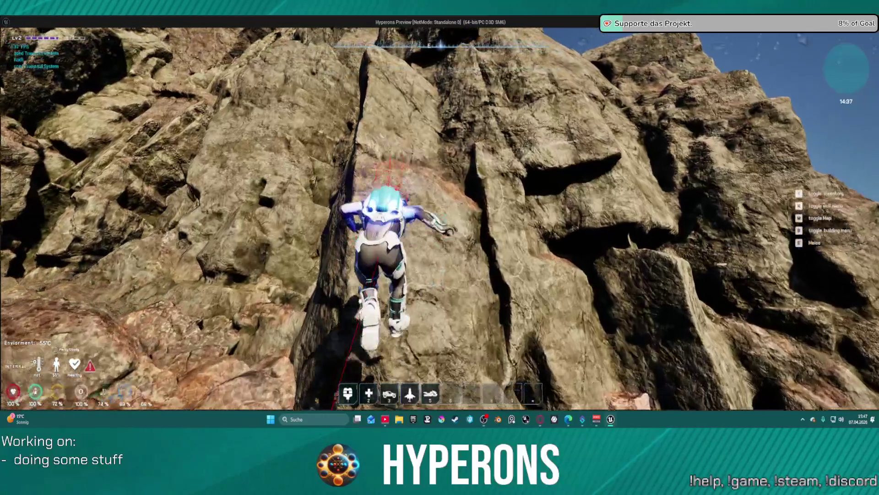
{"action": "key", "text": "w"}
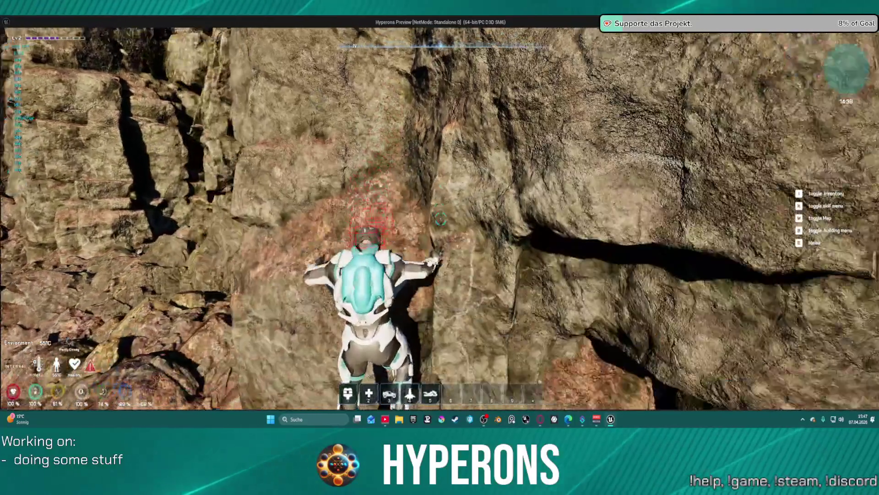
{"action": "key", "text": "w"}
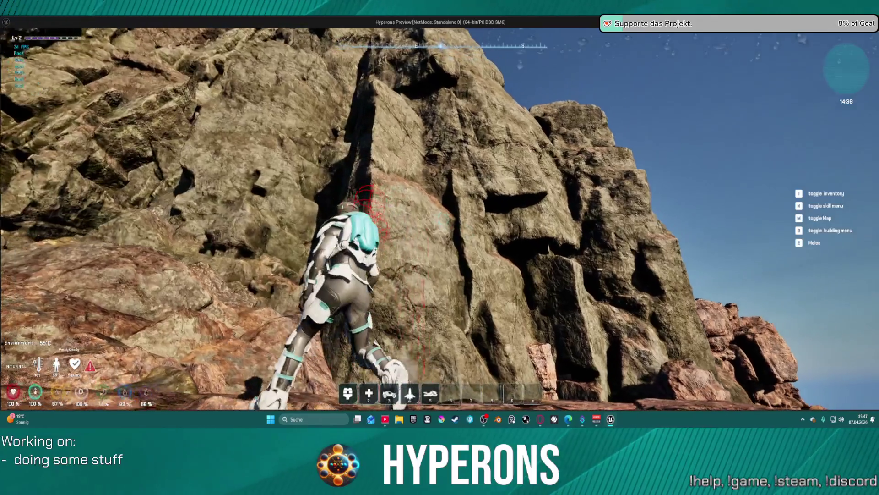
{"action": "key", "text": "w"}
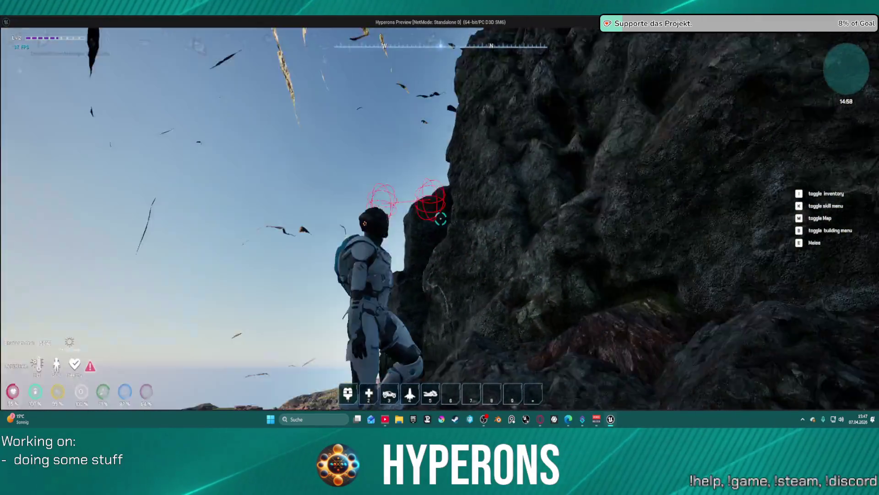
Leap up the shaded rock face and haul the character onto the sunlit ledge.
{"action": "key", "text": "w"}
{"action": "key", "text": "space"}
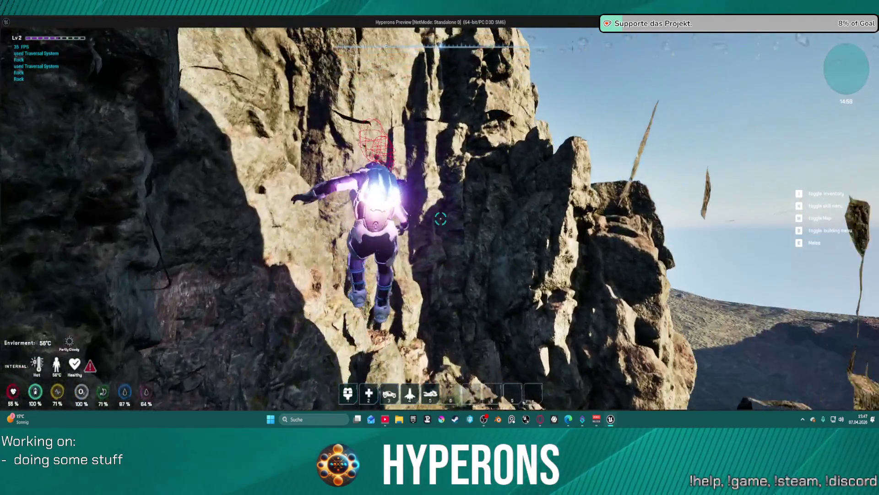
{"action": "key", "text": "w"}
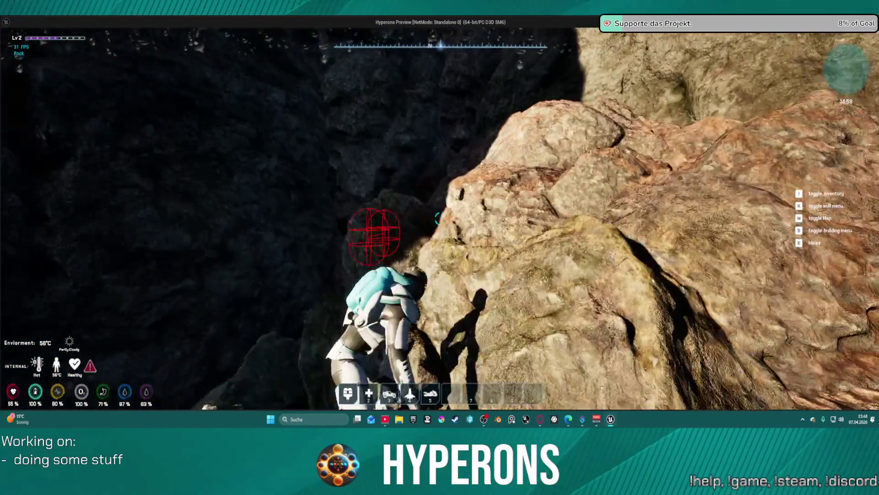
{"action": "key", "text": "w"}
{"action": "key", "text": "space"}
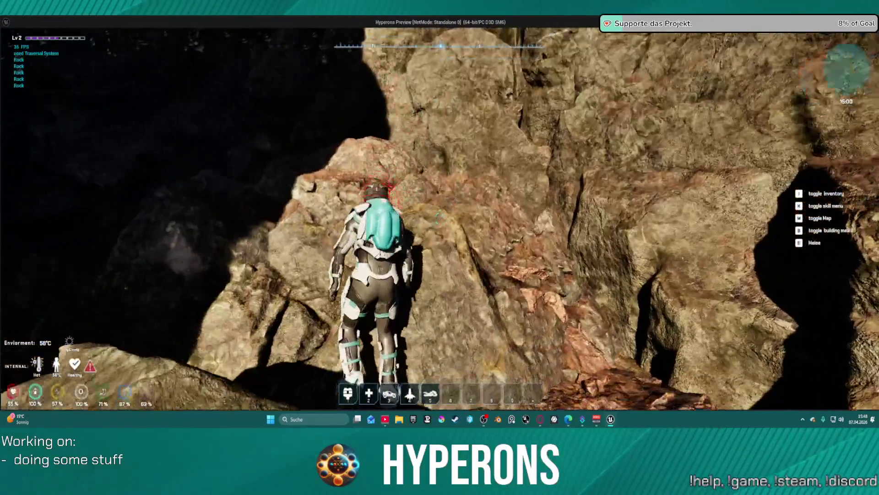
{"action": "key", "text": "w"}
Climb the rock face up several higher ledges and shuffle along one.
{"action": "key", "text": "w"}
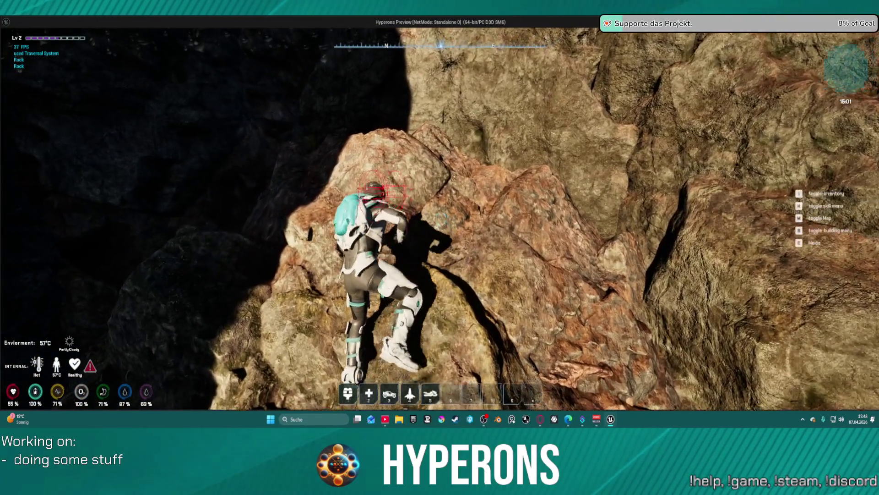
{"action": "key", "text": "w"}
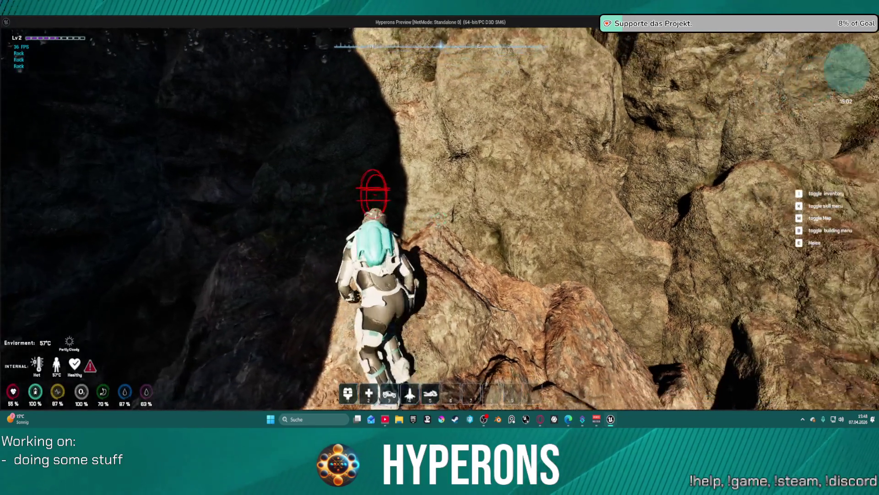
{"action": "key", "text": "w"}
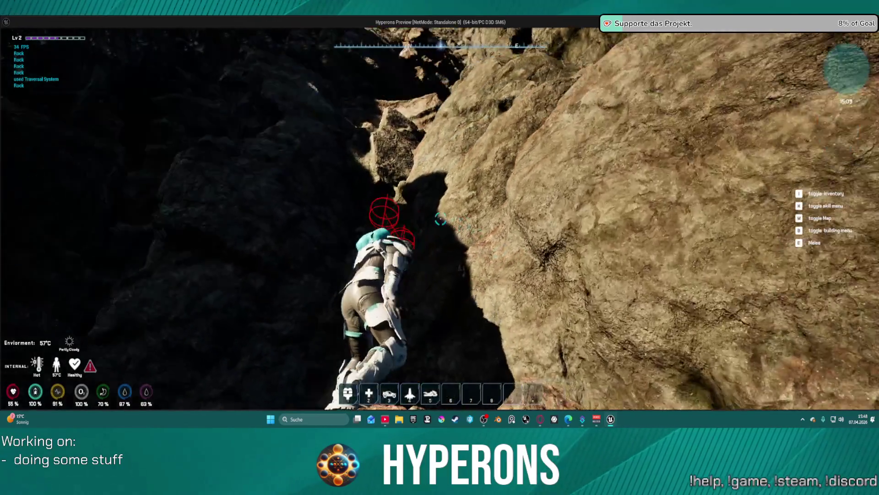
{"action": "key", "text": "w"}
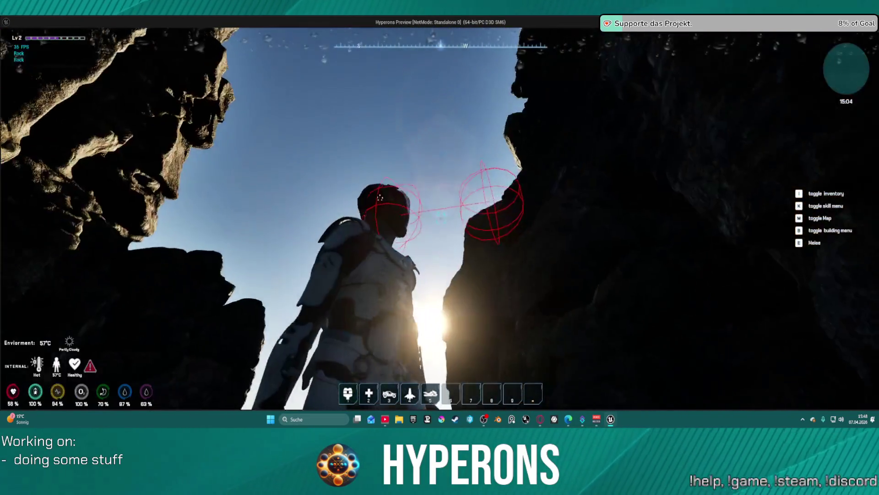
{"action": "key", "text": "w"}
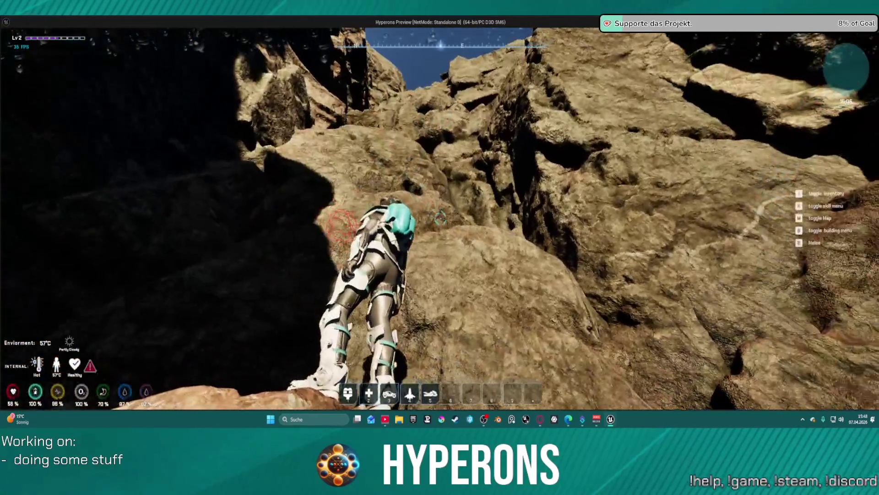
{"action": "key", "text": "w"}
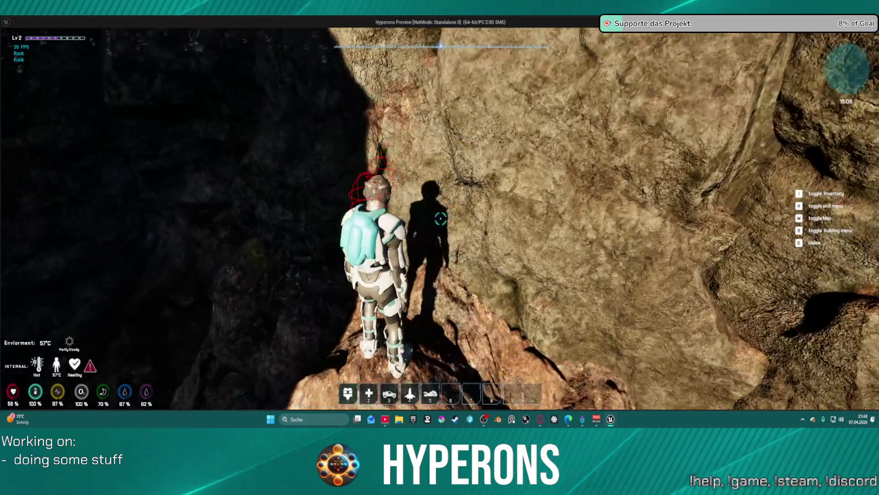
{"action": "key", "text": "w"}
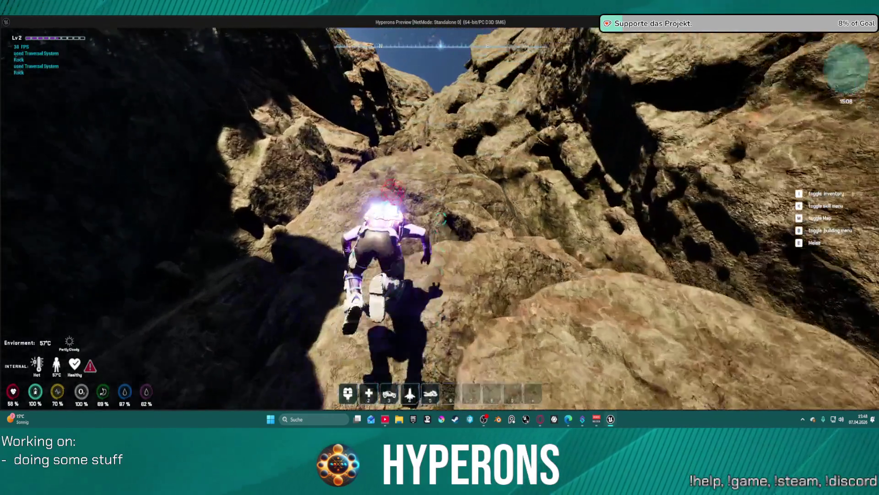
{"action": "key", "text": "w"}
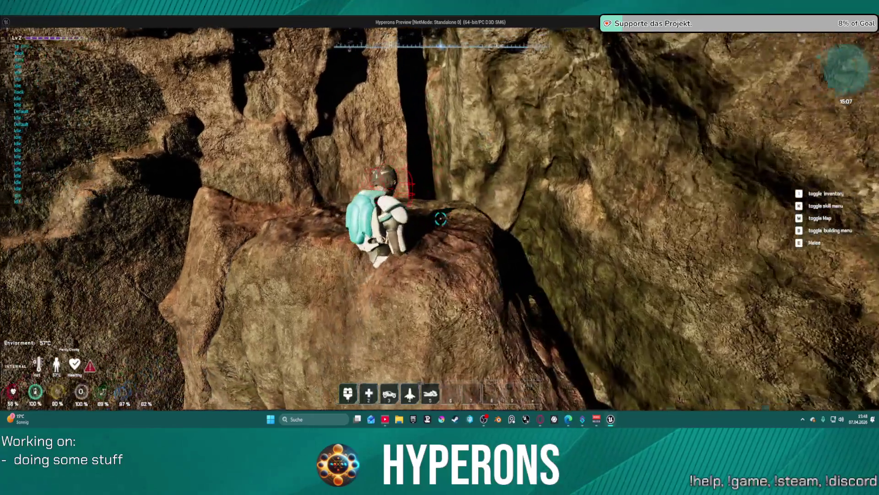
{"action": "key", "text": "w"}
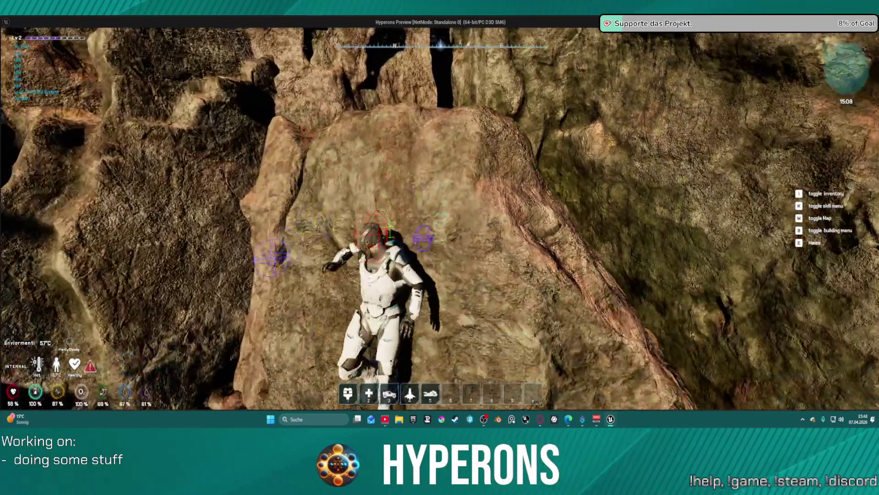
Pass through the sunlit gap, climb the crevice, and leap onto the next ledge.
{"action": "key", "text": "w"}
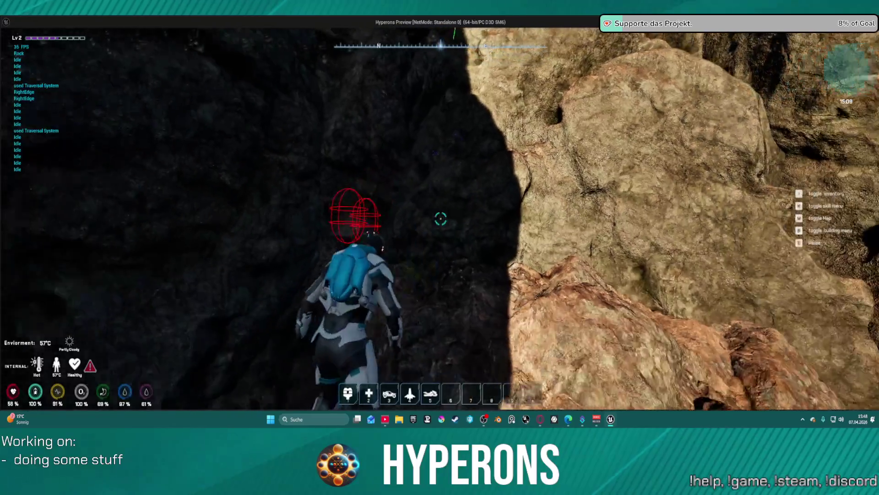
{"action": "key", "text": "w"}
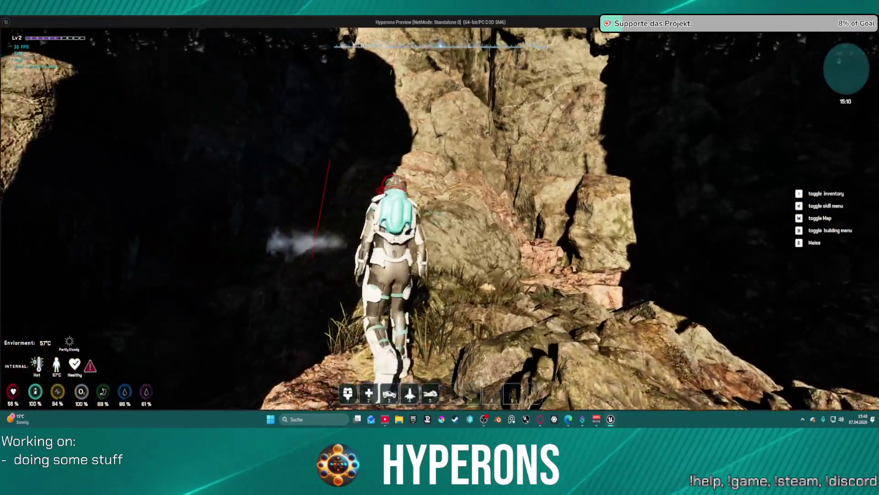
{"action": "key", "text": "w"}
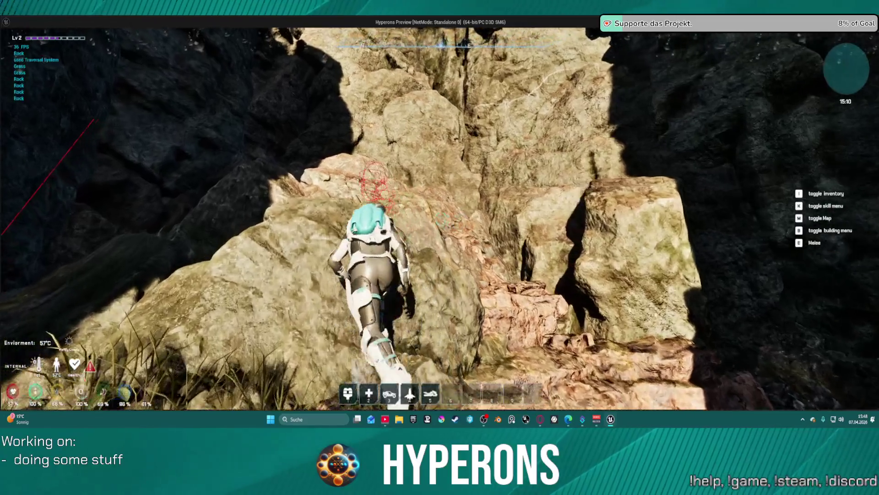
{"action": "key", "text": "w"}
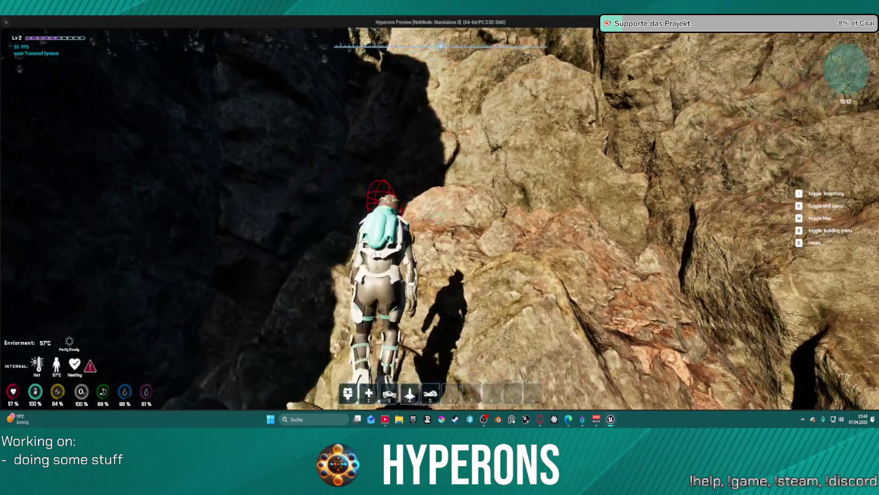
{"action": "key", "text": "w"}
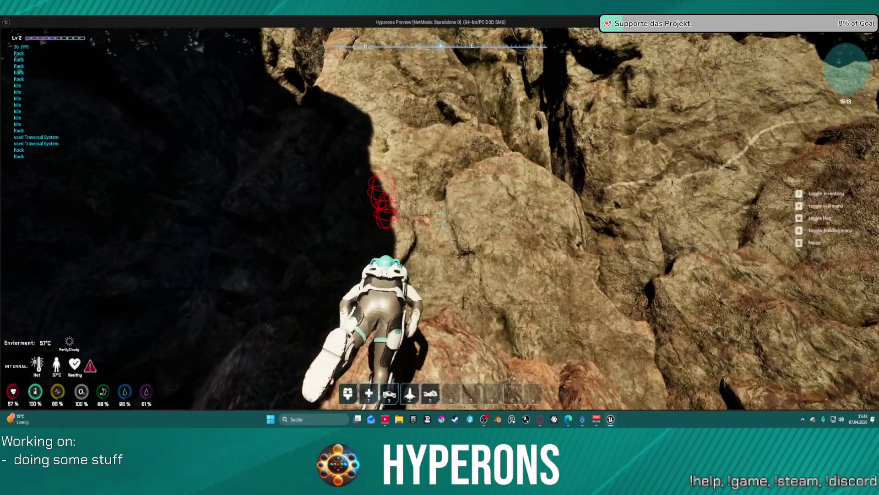
{"action": "key", "text": "w"}
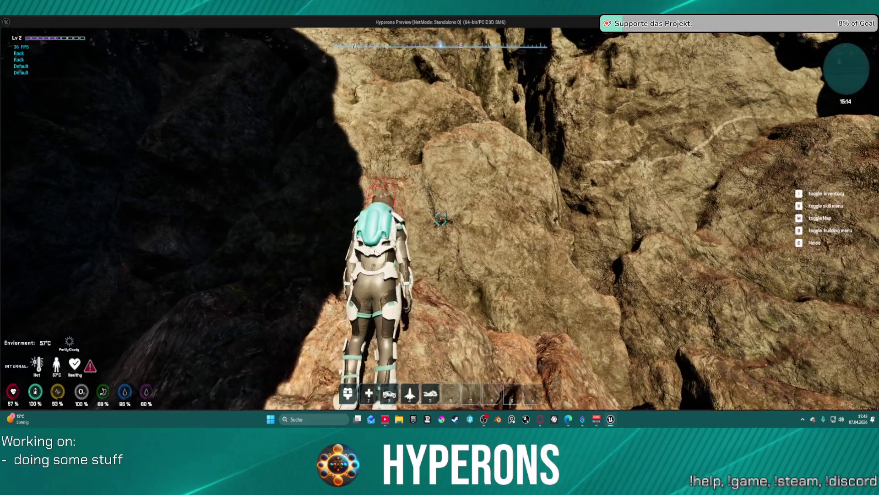
{"action": "key", "text": "w"}
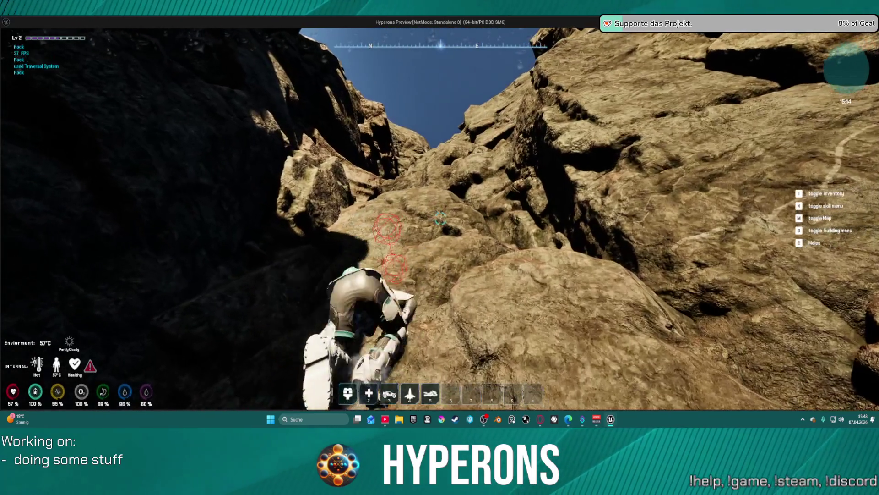
{"action": "key", "text": "w"}
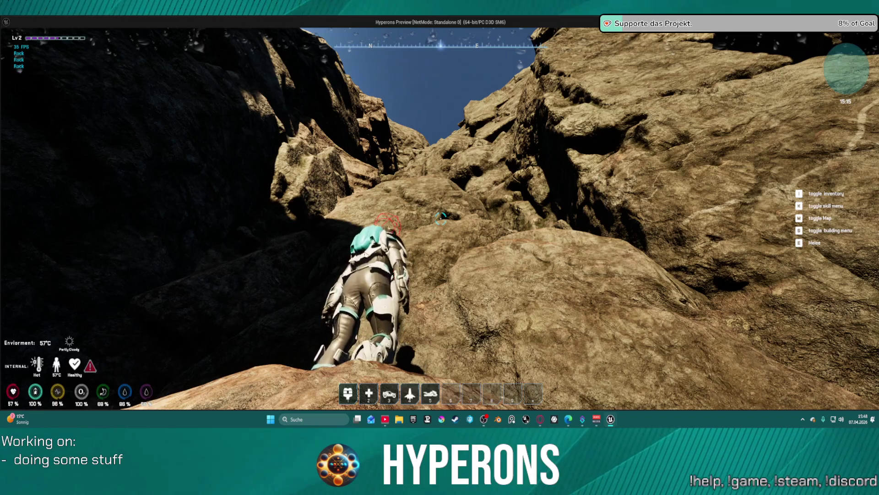
{"action": "key", "text": "w"}
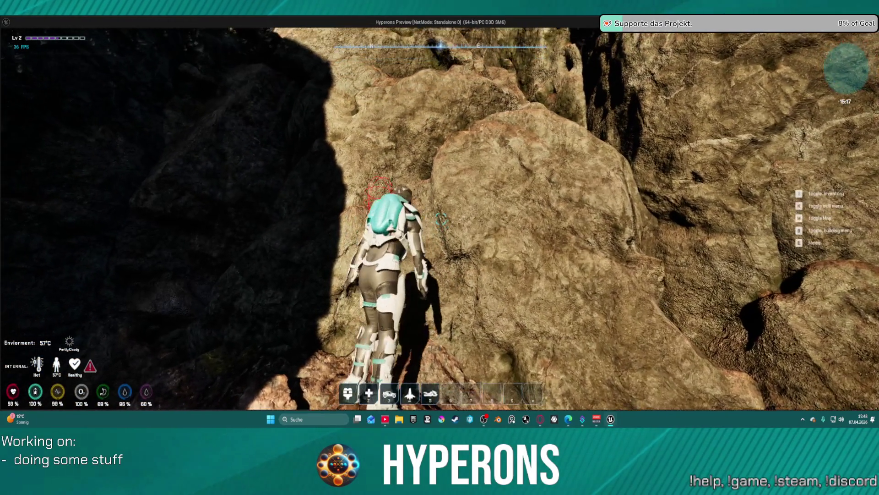
{"action": "key", "text": "w"}
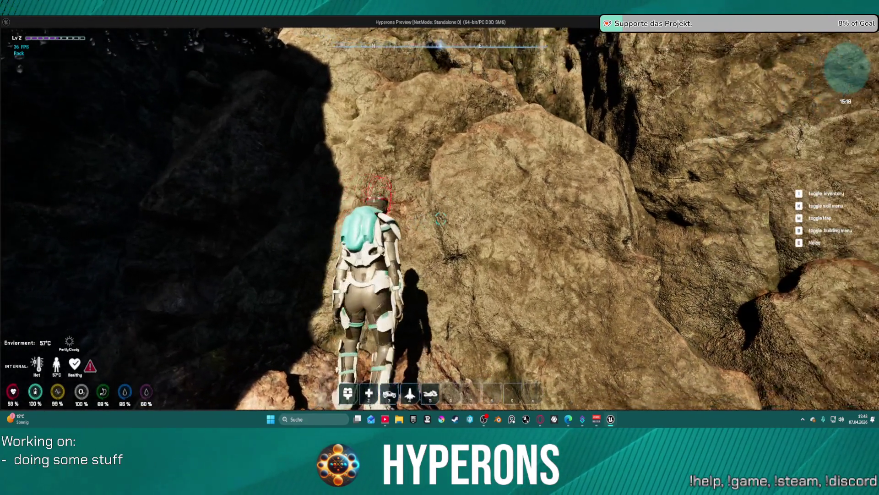
{"action": "key", "text": "w"}
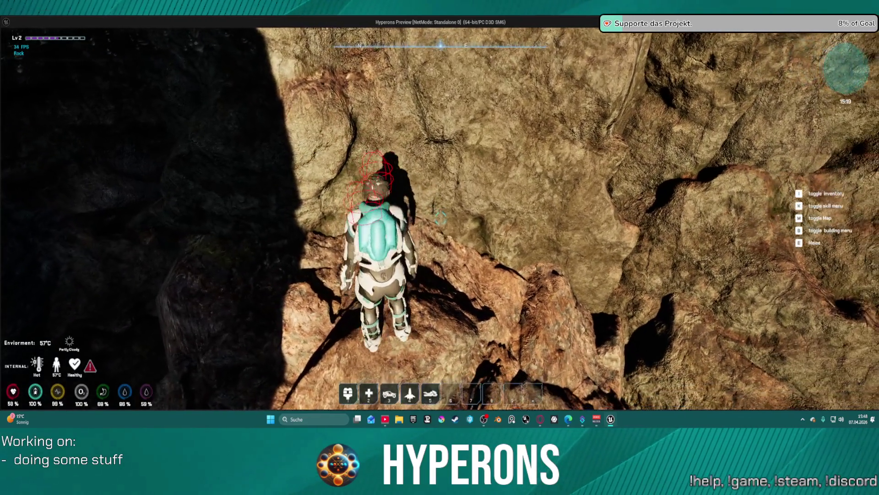
{"action": "key", "text": "space"}
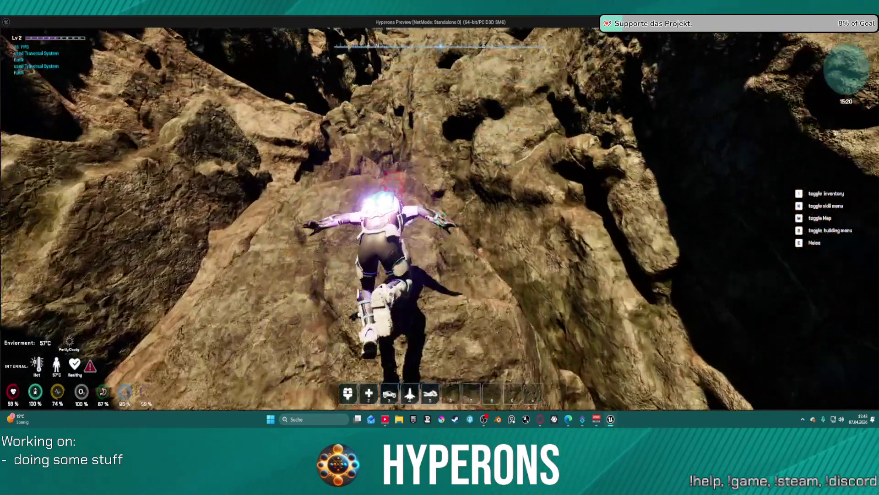
Climb up and sideways across the rock face onto the next ledge.
{"action": "key", "text": "space"}
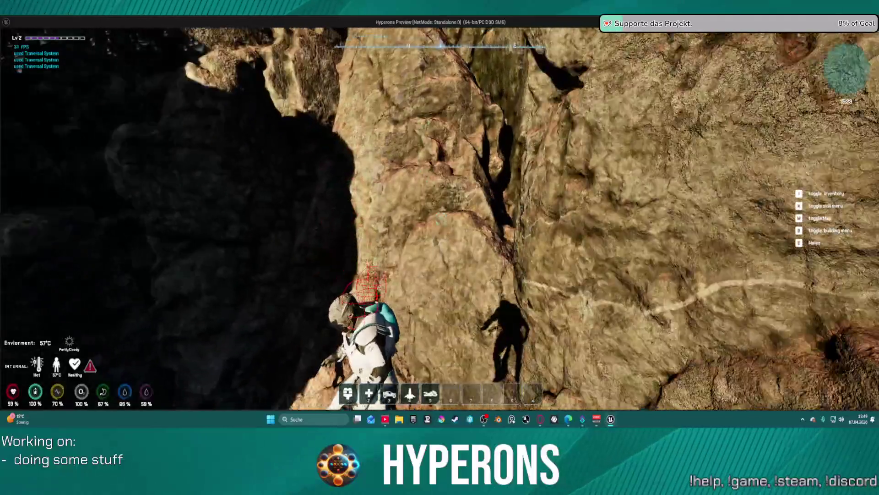
{"action": "key", "text": "space"}
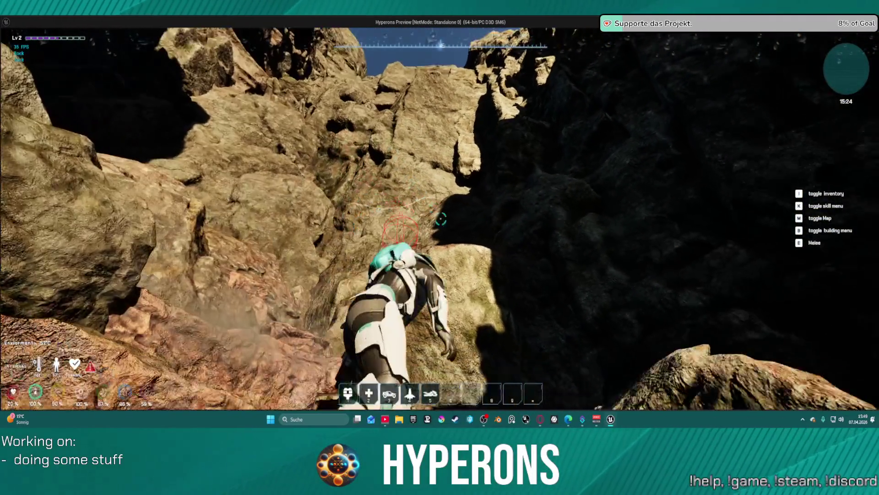
{"action": "key", "text": "space"}
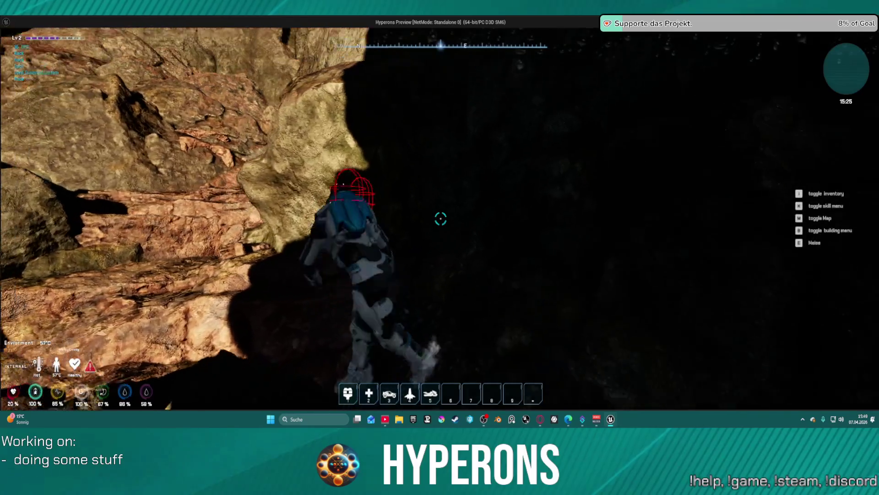
{"action": "key", "text": "w"}
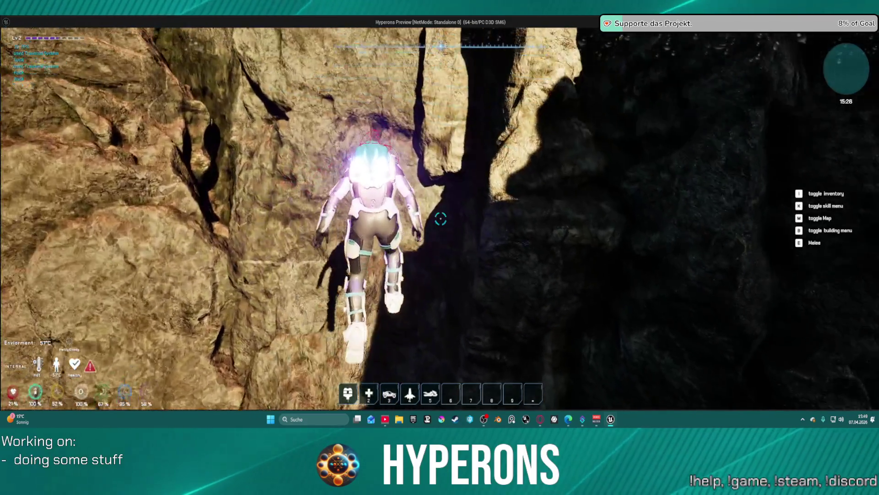
{"action": "key", "text": "w"}
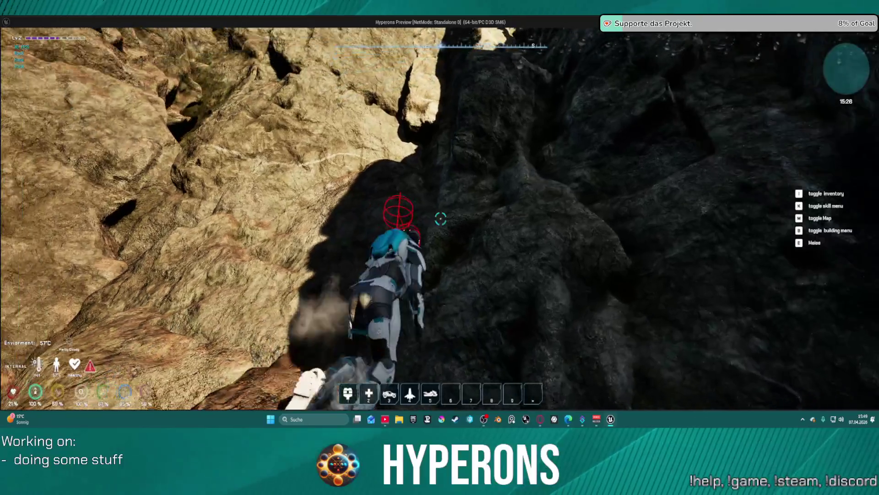
{"action": "key", "text": "w"}
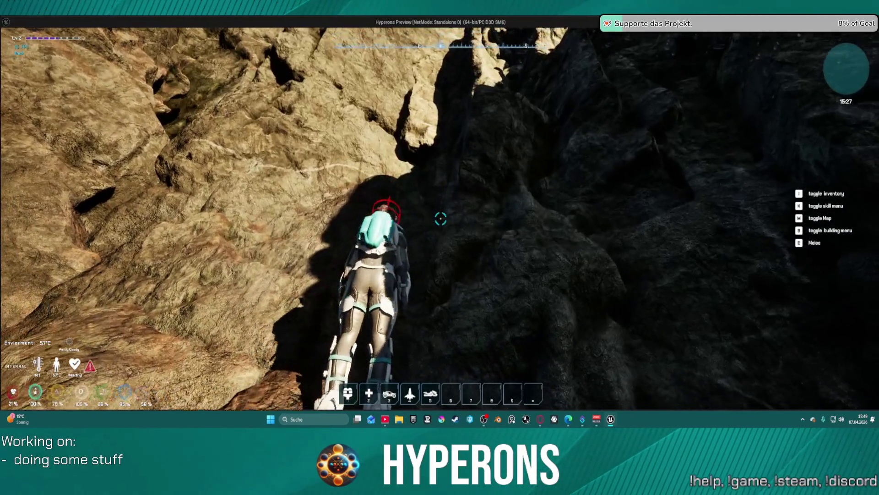
{"action": "key", "text": "d"}
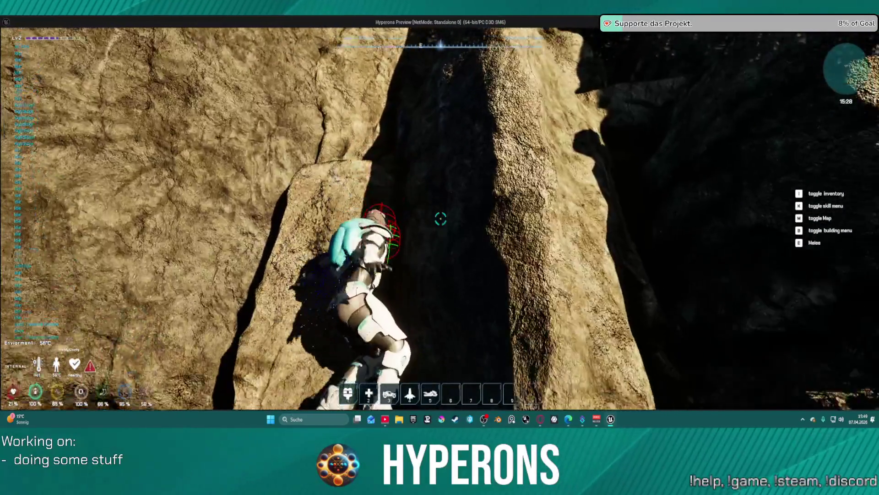
{"action": "key", "text": "w"}
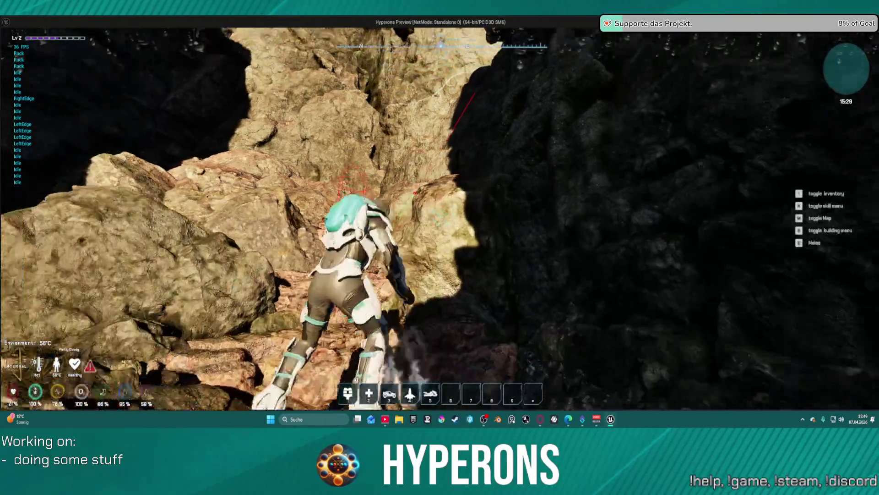
Leap up the rock walls, cross the ledges, and climb into the narrow crevice.
{"action": "key", "text": "w"}
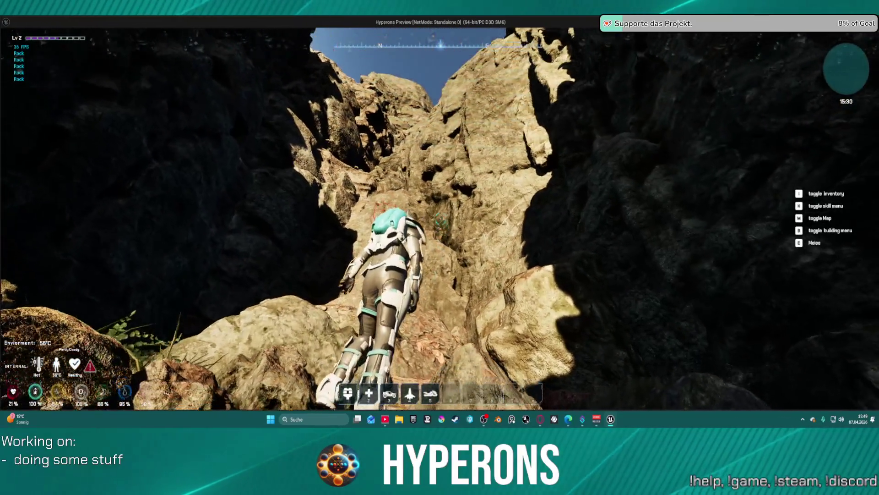
{"action": "key", "text": "space"}
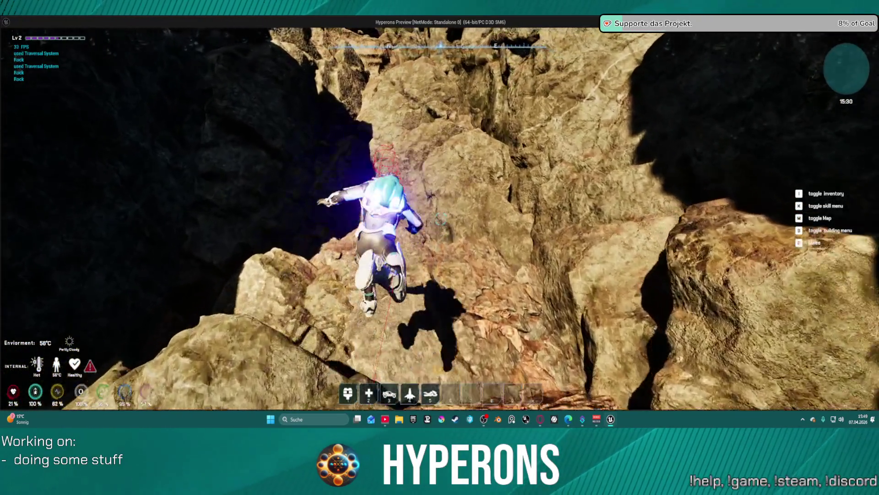
{"action": "key", "text": "w"}
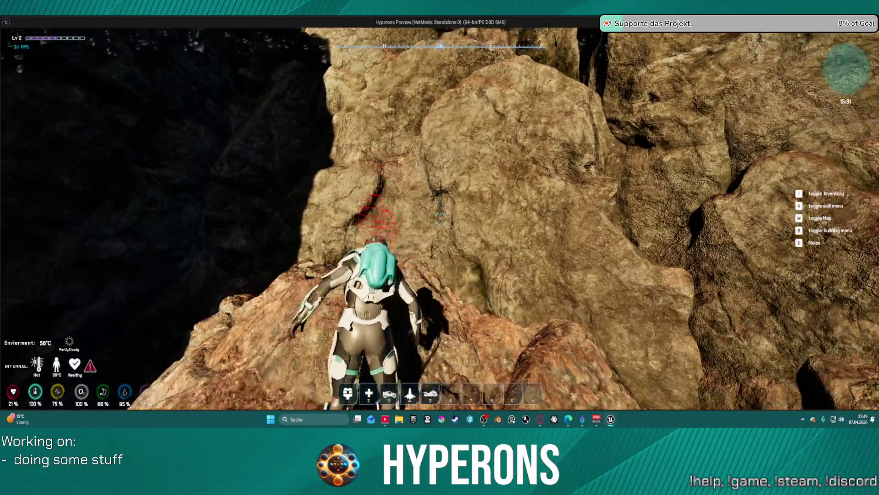
{"action": "key", "text": "space"}
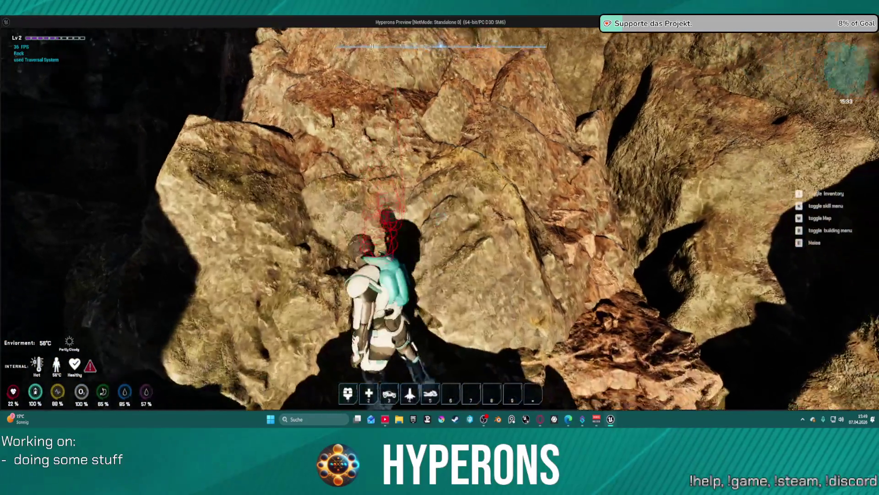
{"action": "key", "text": "space"}
{"action": "key", "text": "w"}
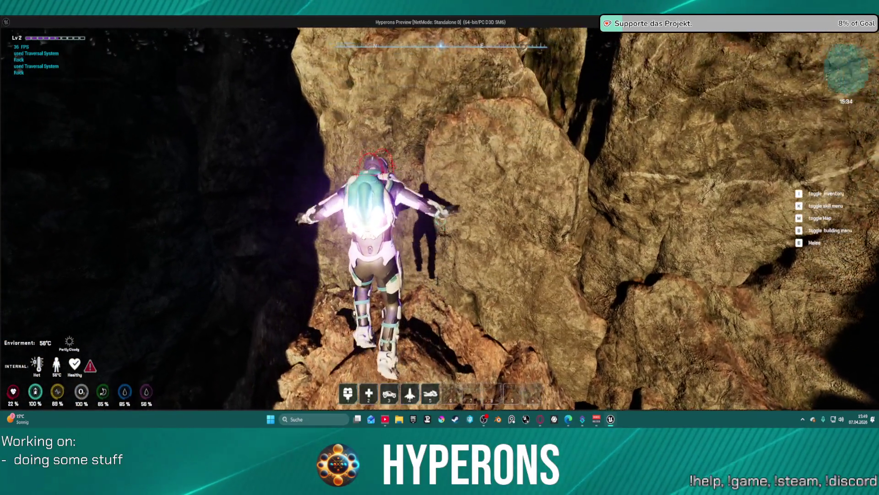
{"action": "key", "text": "w"}
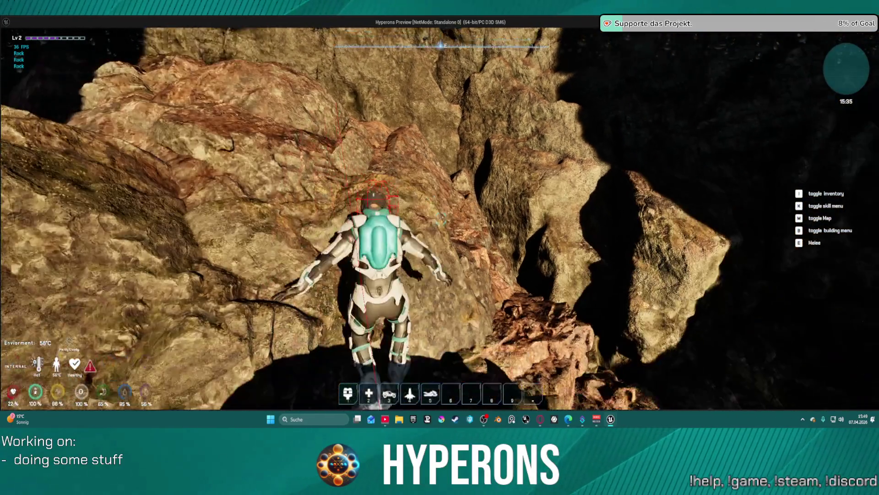
{"action": "key", "text": "space"}
{"action": "key", "text": "w"}
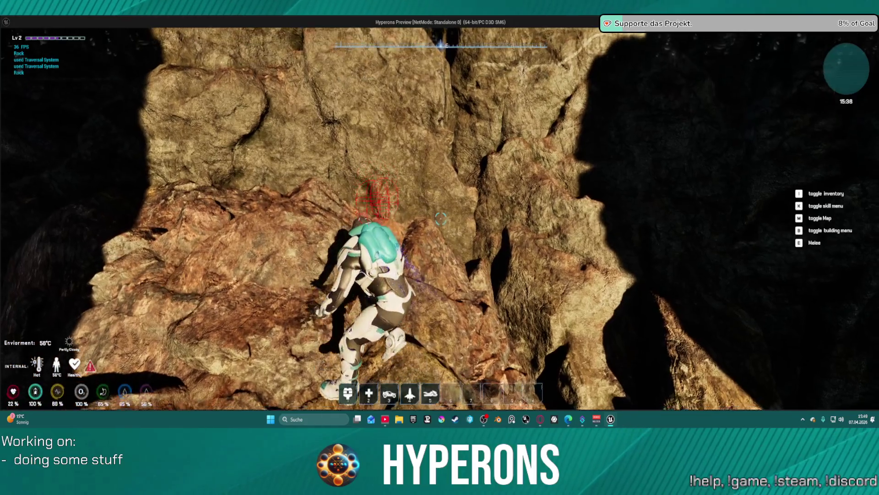
{"action": "key", "text": "w"}
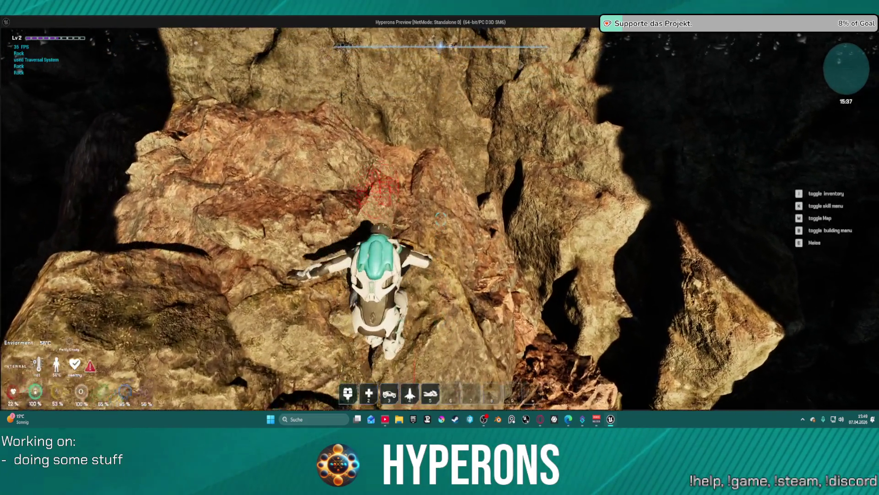
{"action": "key", "text": "space"}
Climb the canyon rock faces, jump a gap, and reach the ledge below the sky opening.
{"action": "key", "text": "w"}
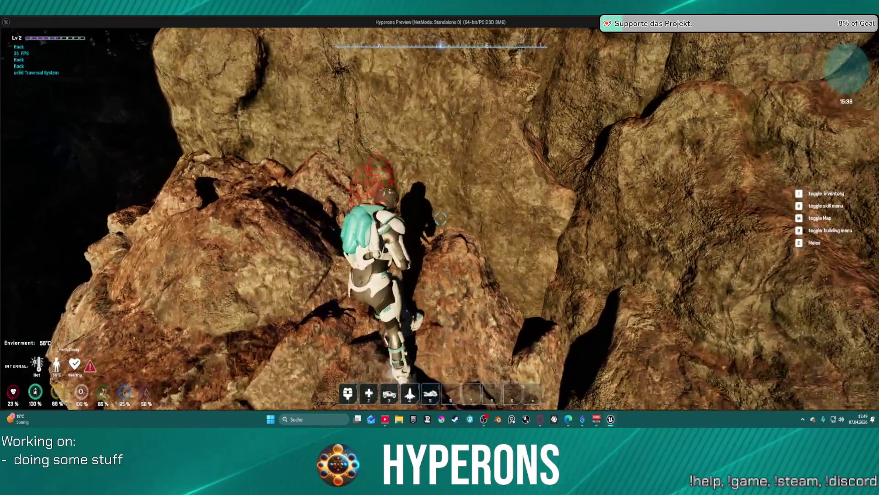
{"action": "key", "text": "w"}
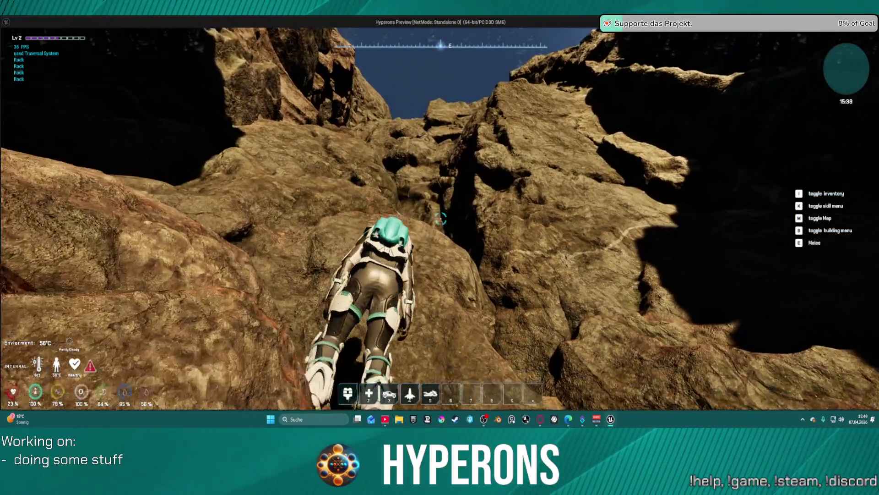
{"action": "key", "text": "w"}
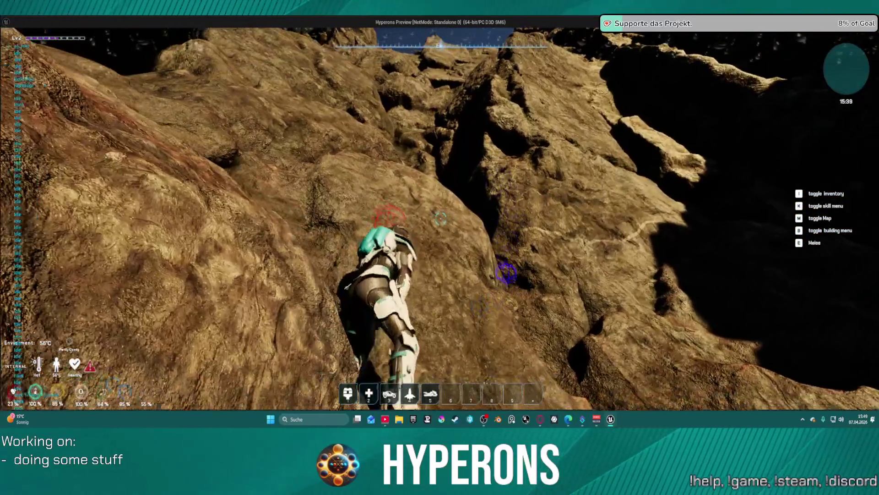
{"action": "key", "text": "w"}
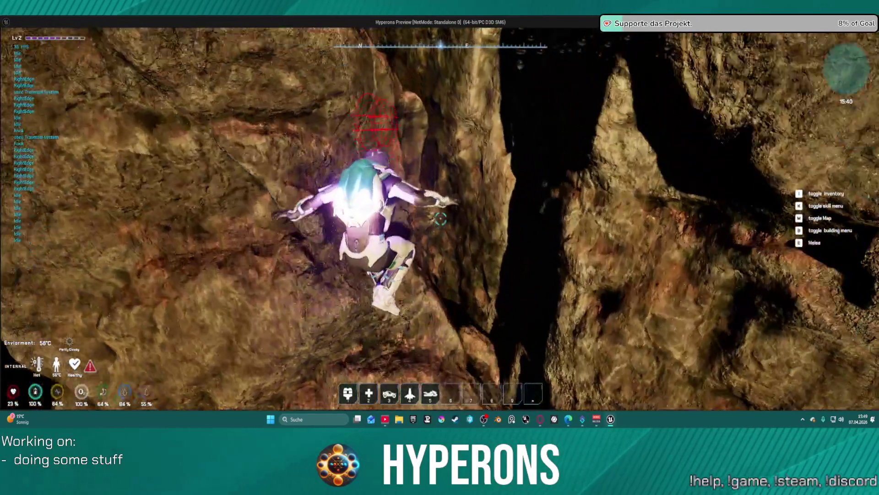
{"action": "key", "text": "w"}
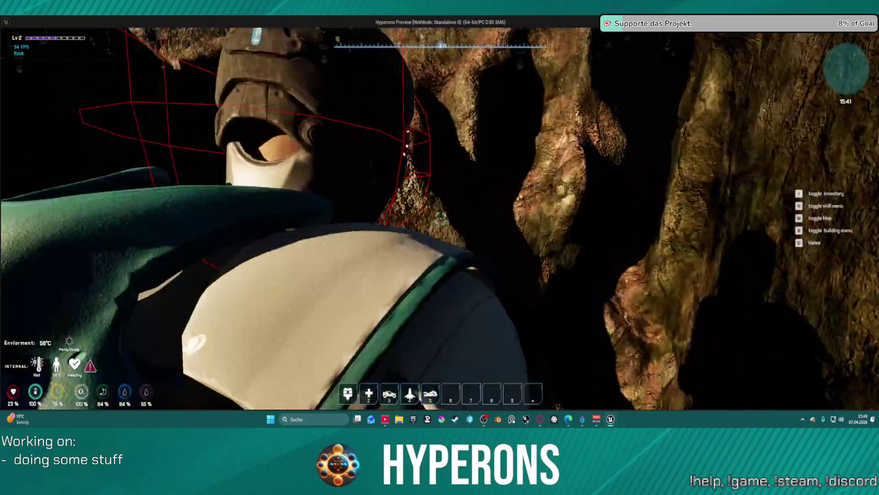
{"action": "key", "text": "w"}
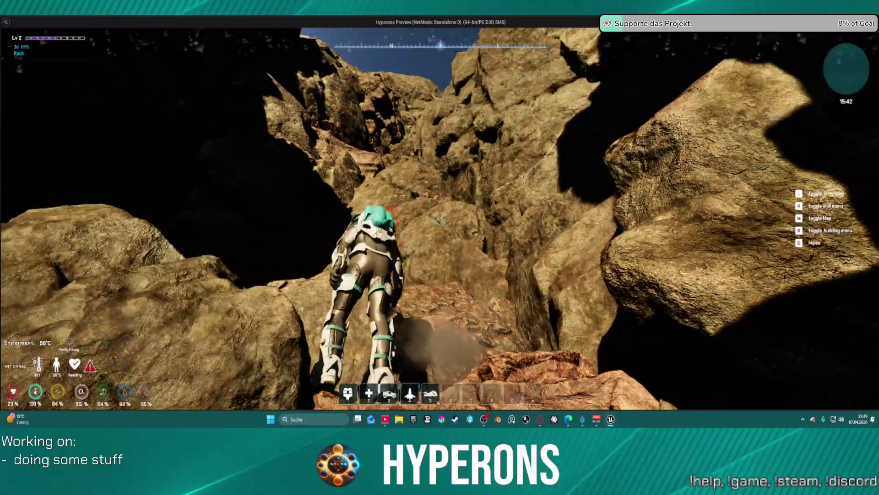